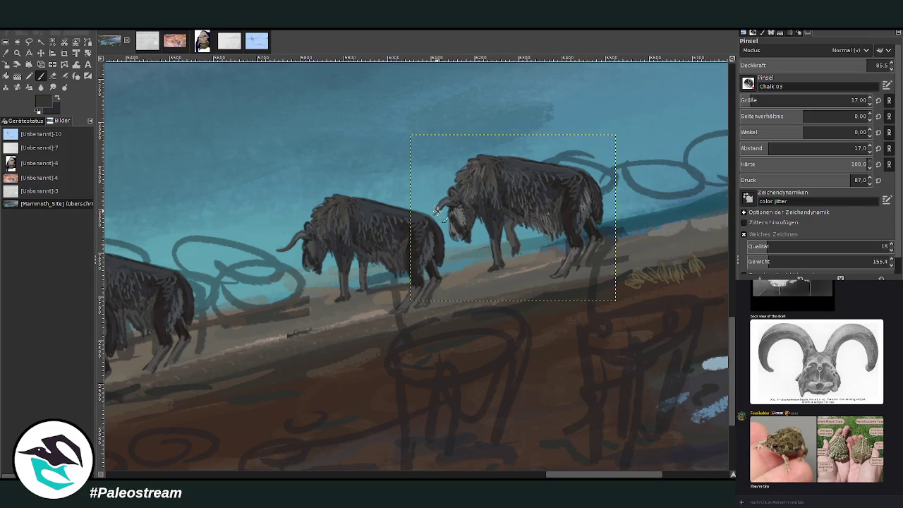
# Paint grey Chalk 03 fur over the lead bison's head and hump, then zoom onto the herd
pyautogui.moveTo(436, 210)
pyautogui.mouseDown()
pyautogui.moveTo(470, 171)
pyautogui.moveTo(494, 187)
pyautogui.moveTo(512, 170)
pyautogui.mouseUp()
pyautogui.keyDown('ctrl'); pyautogui.scroll(-3, 415, 265); pyautogui.keyUp('ctrl')
pyautogui.press('z')
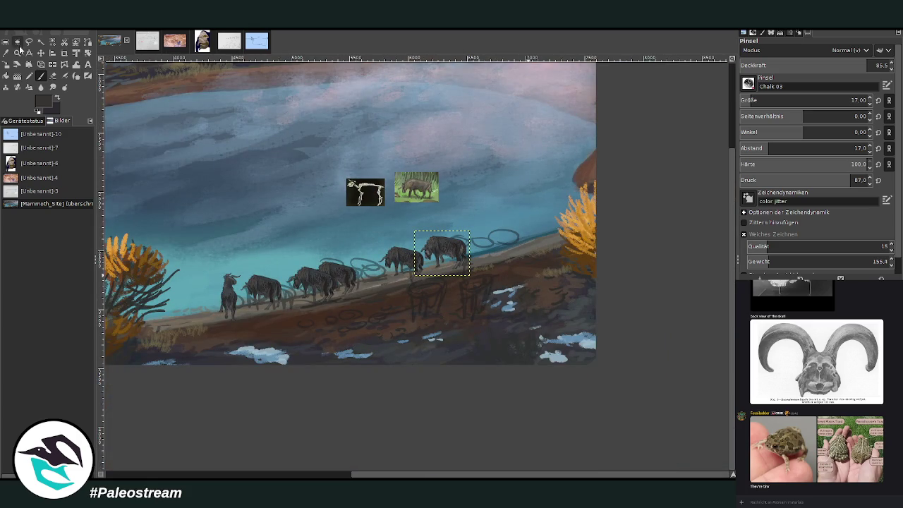
pyautogui.moveTo(228, 158); pyautogui.dragTo(524, 315)
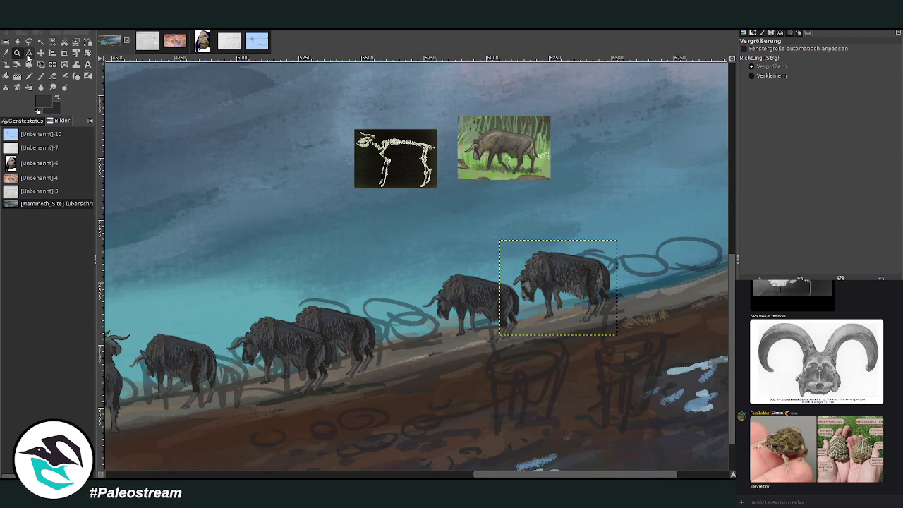
# Nudge the rightmost bison slightly left and down and merge it into the layer below
pyautogui.click(41, 53)
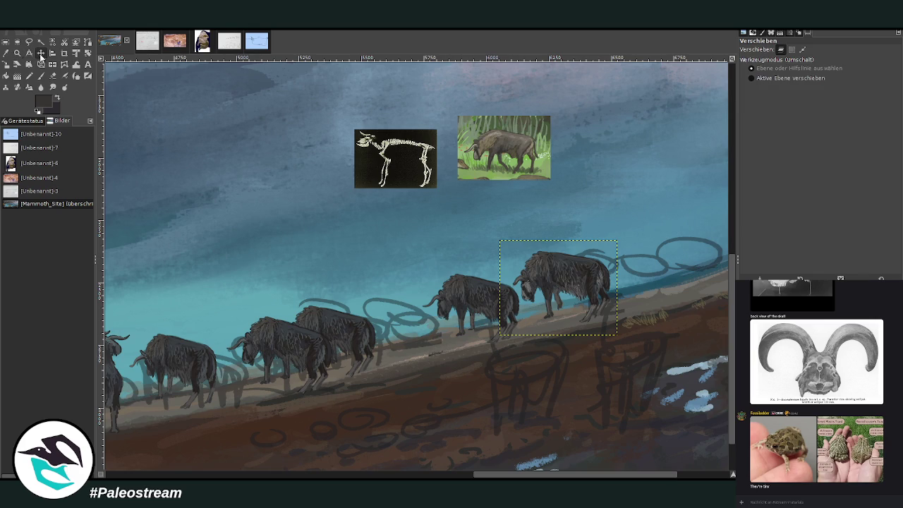
pyautogui.moveTo(556, 268)
pyautogui.mouseDown()
pyautogui.moveTo(548, 271)
pyautogui.moveTo(558, 269)
pyautogui.mouseUp()
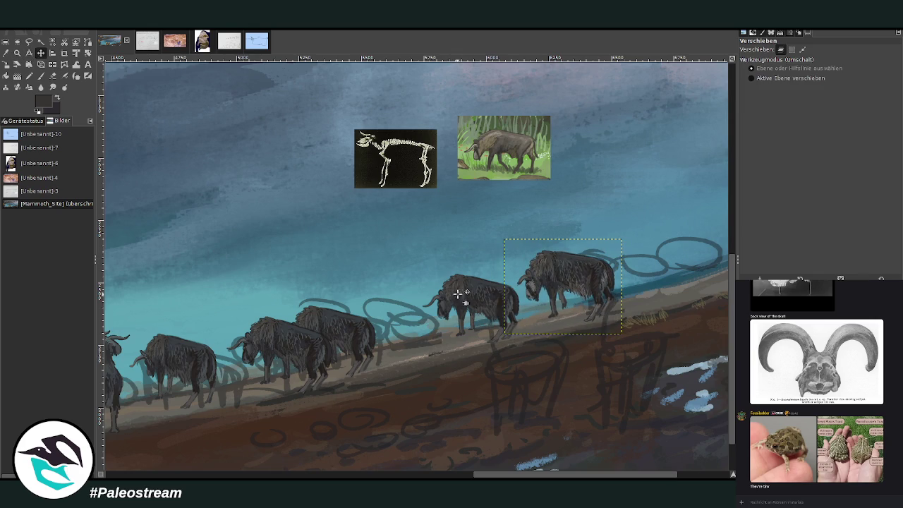
pyautogui.hotkey('ctrl', 'm')
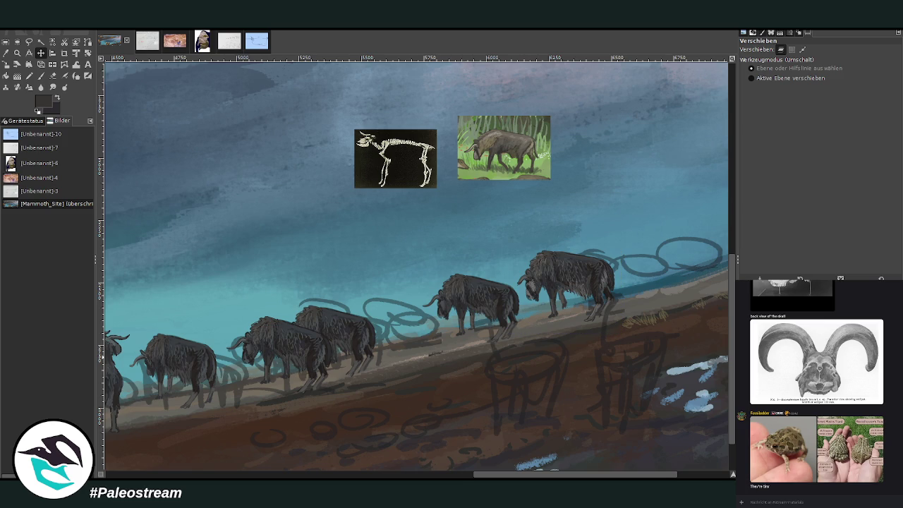
# Duplicate the bison layer and shrink the copy to about 347×281 px onto the middle group
pyautogui.hotkey('ctrl', 'z')
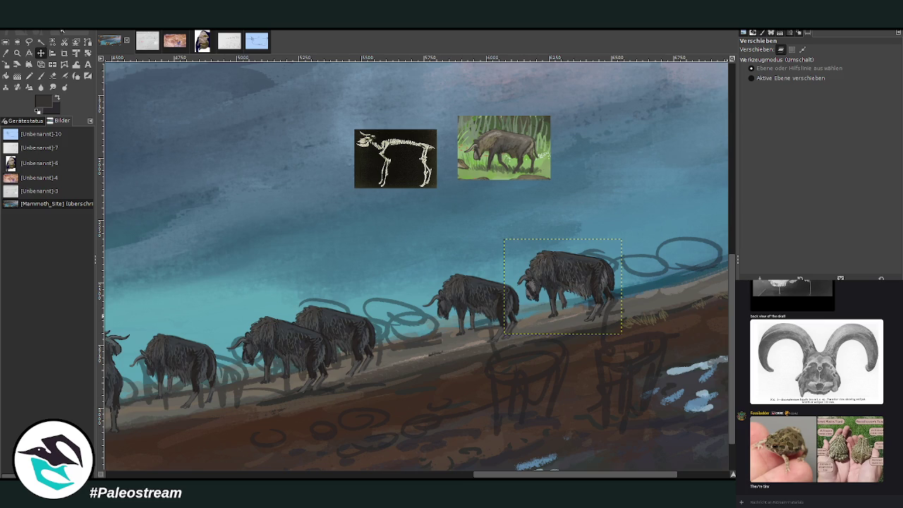
pyautogui.click(6, 64)
pyautogui.click(536, 268)
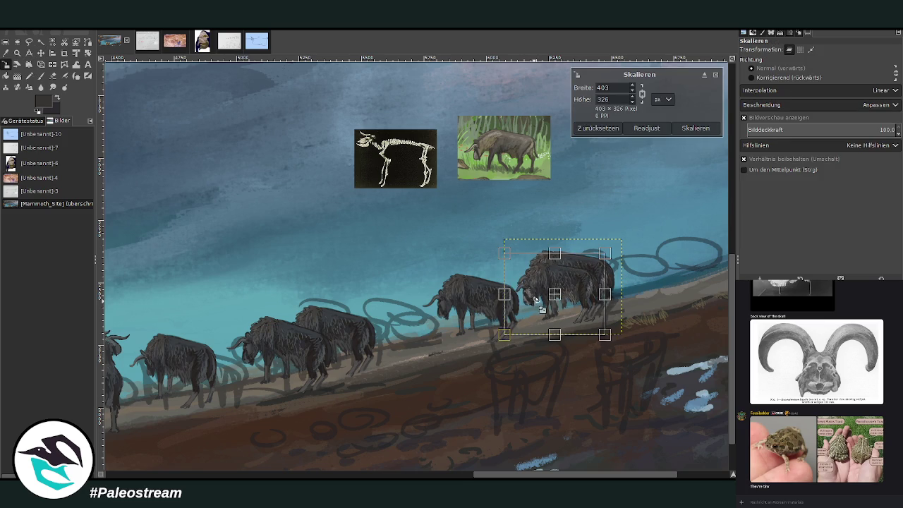
pyautogui.moveTo(534, 299)
pyautogui.mouseDown()
pyautogui.moveTo(400, 321)
pyautogui.moveTo(381, 338)
pyautogui.mouseUp()
# Rescale the added bison copy slightly smaller, to 345×279 px
pyautogui.press('z')
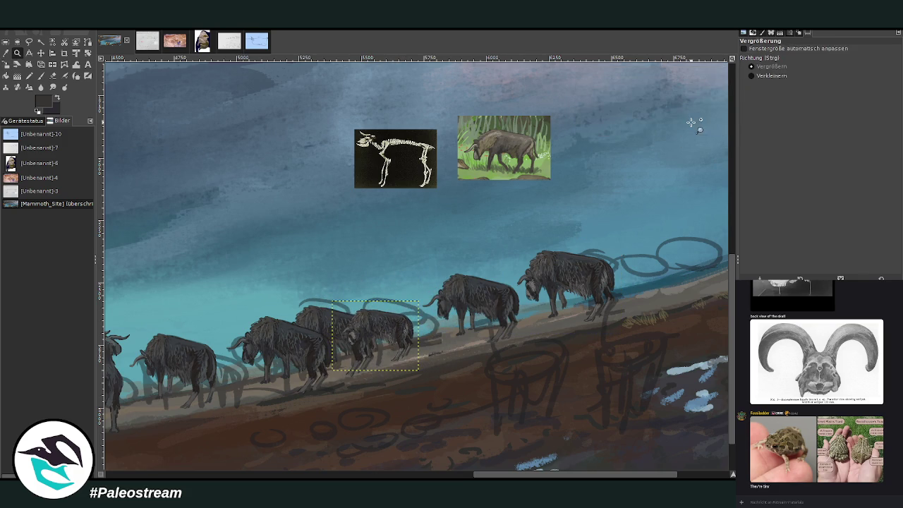
pyautogui.hotkey('shift', 's')
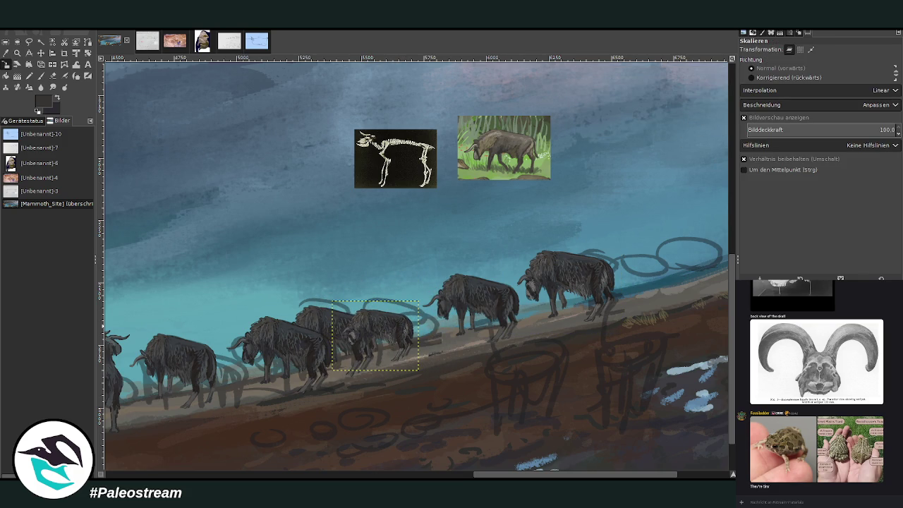
pyautogui.click(381, 323)
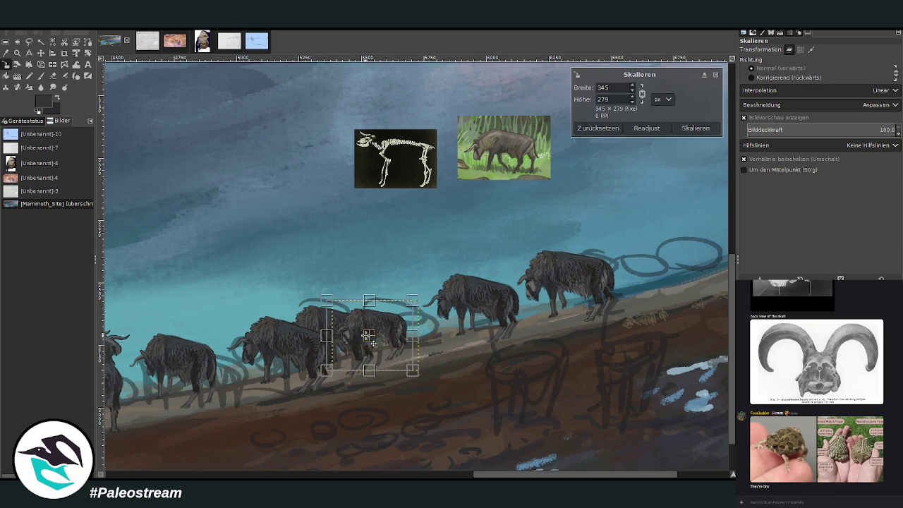
pyautogui.click(695, 127)
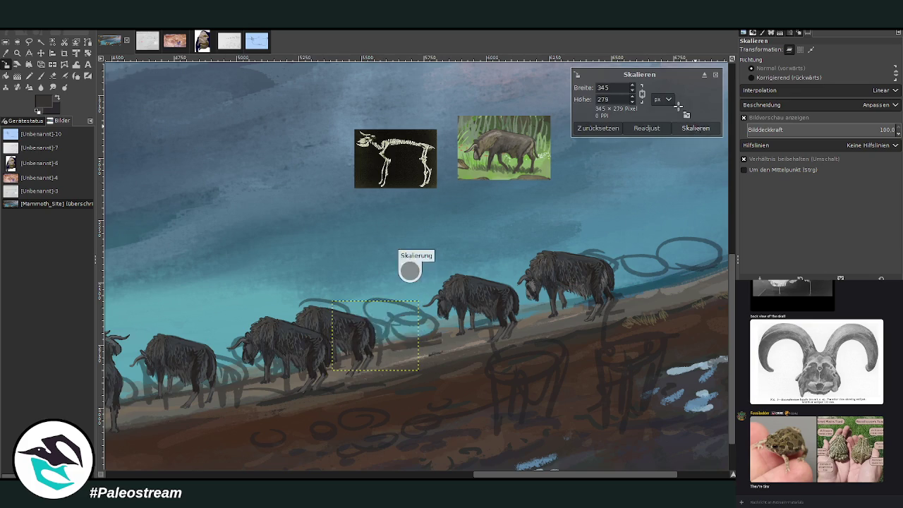
# Rotate the bison copy -5.73° to follow the slope of the shore
pyautogui.click(88, 53)
pyautogui.moveTo(346, 319); pyautogui.dragTo(334, 313)
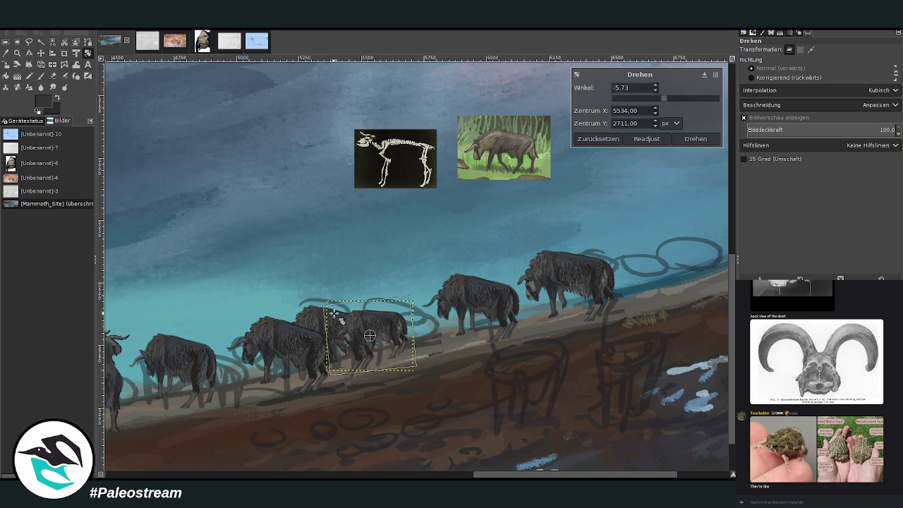
pyautogui.click(695, 138)
pyautogui.press('z')
# Shift the bison copy about 12 px left behind the middle pair and zoom out
pyautogui.press('m')
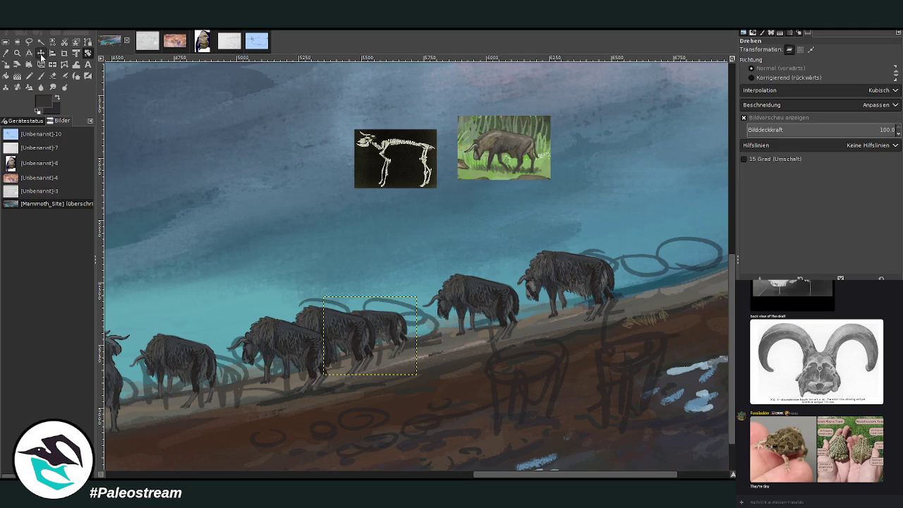
pyautogui.moveTo(384, 323); pyautogui.dragTo(366, 314)
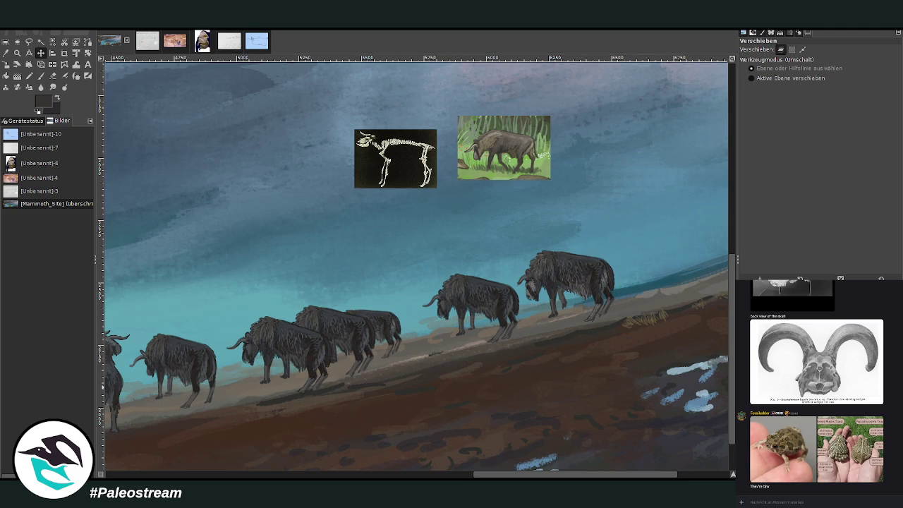
pyautogui.press('-')
pyautogui.press('-')
pyautogui.press('-')
pyautogui.press('-')
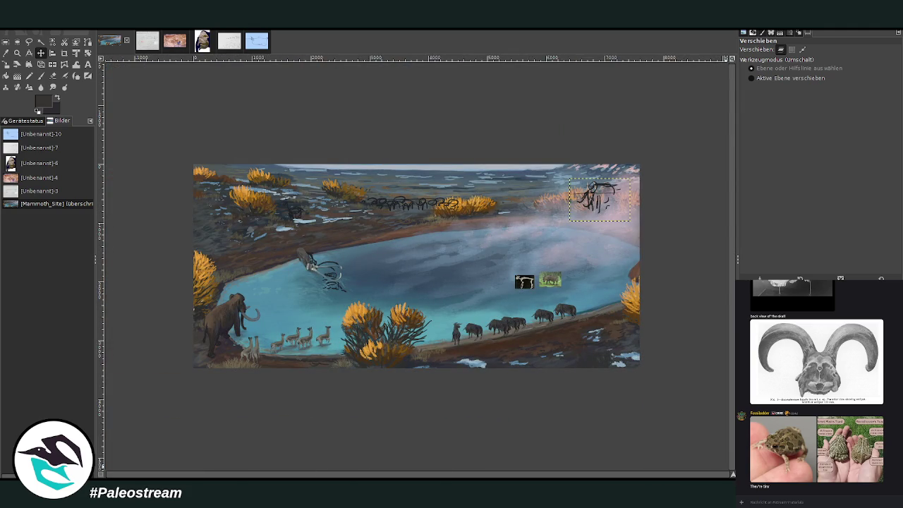
# Hide the mammoth sketch layer, activate the herd layer, and zoom in on the buffalo
pyautogui.press('Delete')
pyautogui.press('pageup')
pyautogui.press('z')
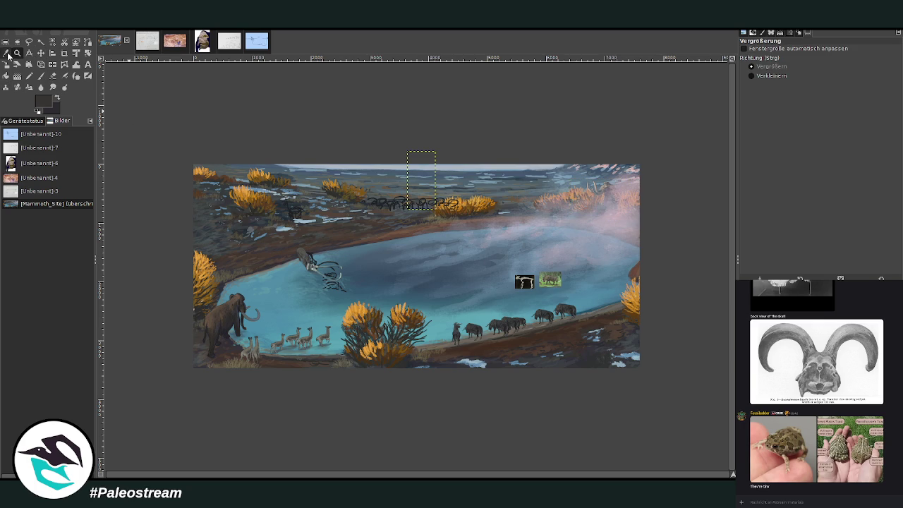
pyautogui.moveTo(465, 252); pyautogui.dragTo(607, 363)
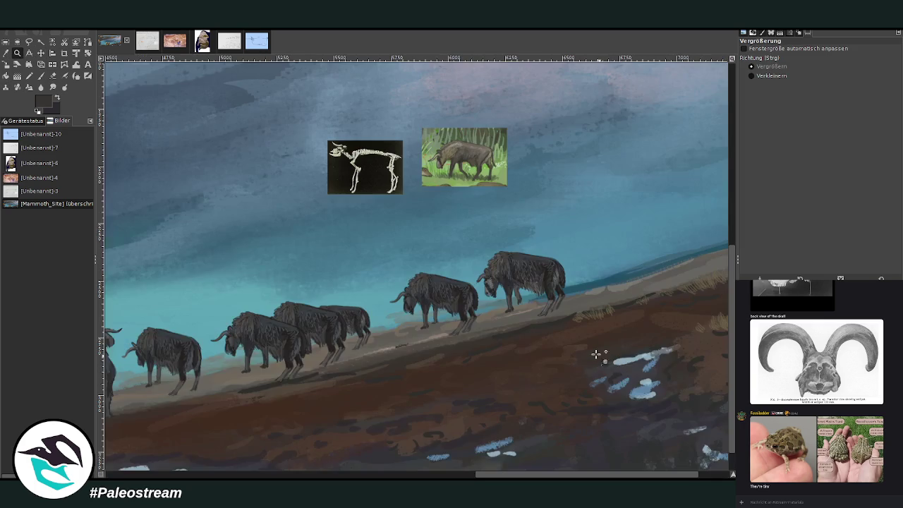
pyautogui.moveTo(191, 198); pyautogui.dragTo(577, 393)
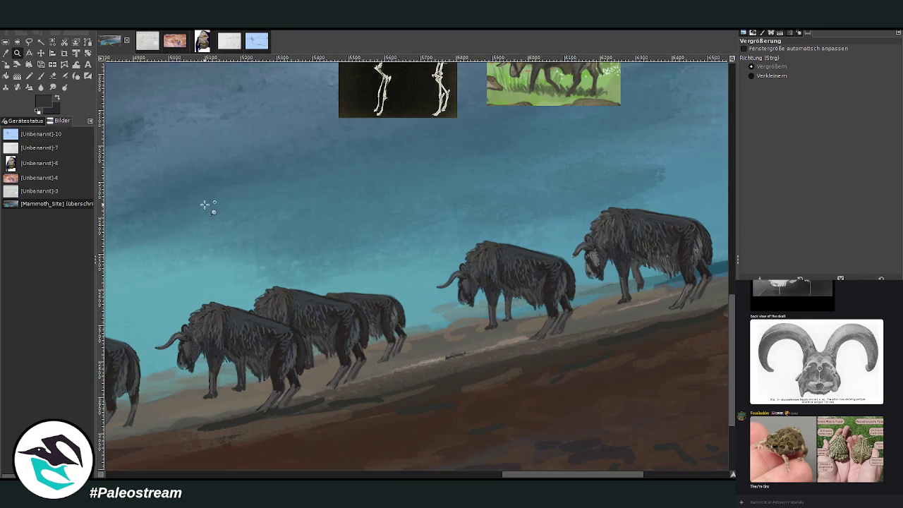
# Select the middle buffalo group layer and undo an accidental background shift
pyautogui.click(40, 52)
pyautogui.click(387, 311)
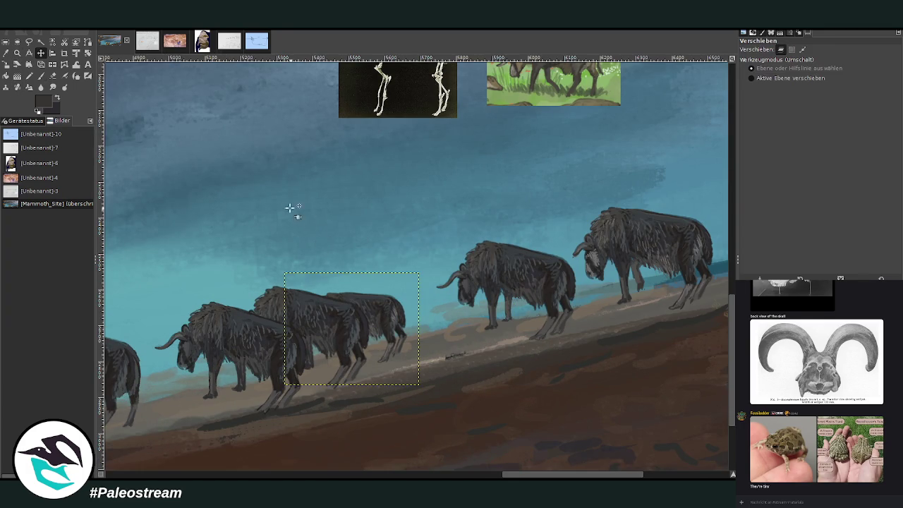
pyautogui.moveTo(289, 209); pyautogui.dragTo(465, 421)
pyautogui.hotkey('ctrl', 'z')
pyautogui.click(17, 53)
# Paint dark grey strokes on the middle buffalo's hind leg with brush opacity 91.2, size 25
pyautogui.moveTo(258, 191); pyautogui.dragTo(487, 433)
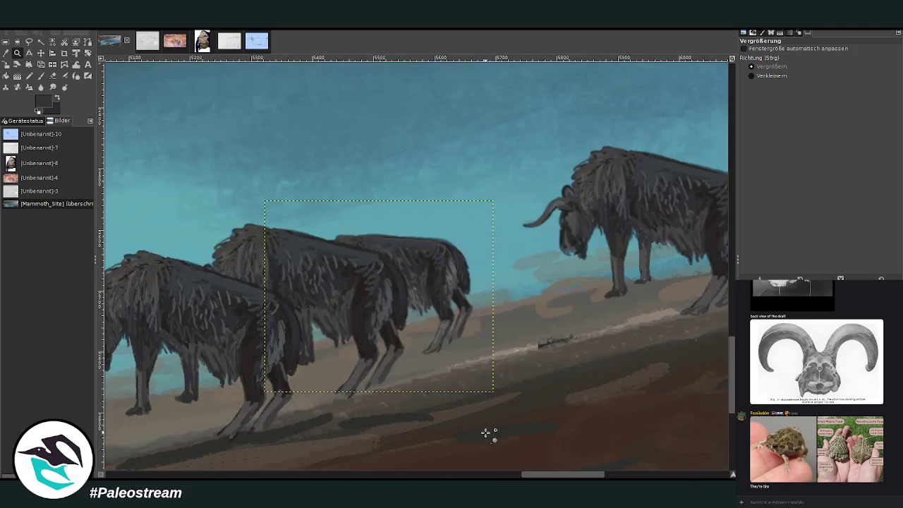
pyautogui.press('p')
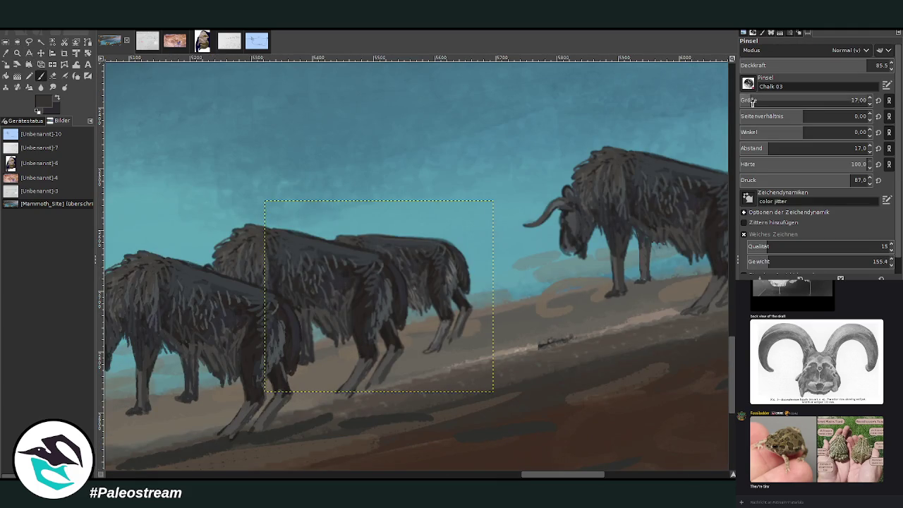
pyautogui.moveTo(845, 65); pyautogui.dragTo(876, 66)
pyautogui.scroll(-1, 811, 100)
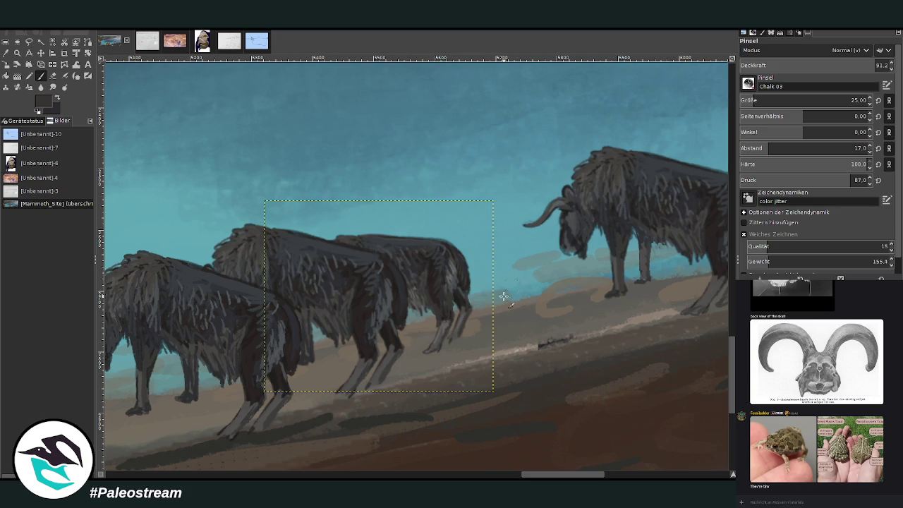
pyautogui.keyDown('ctrl'); pyautogui.click(437, 329); pyautogui.keyUp('ctrl')
pyautogui.keyDown('ctrl'); pyautogui.click(465, 323); pyautogui.keyUp('ctrl')
pyautogui.moveTo(439, 318)
pyautogui.mouseDown()
pyautogui.moveTo(424, 352)
pyautogui.moveTo(443, 316)
pyautogui.moveTo(465, 317)
pyautogui.moveTo(459, 291)
pyautogui.moveTo(433, 305)
pyautogui.moveTo(418, 264)
pyautogui.moveTo(392, 275)
pyautogui.mouseUp()
pyautogui.keyDown('ctrl'); pyautogui.click(459, 300); pyautogui.keyUp('ctrl')
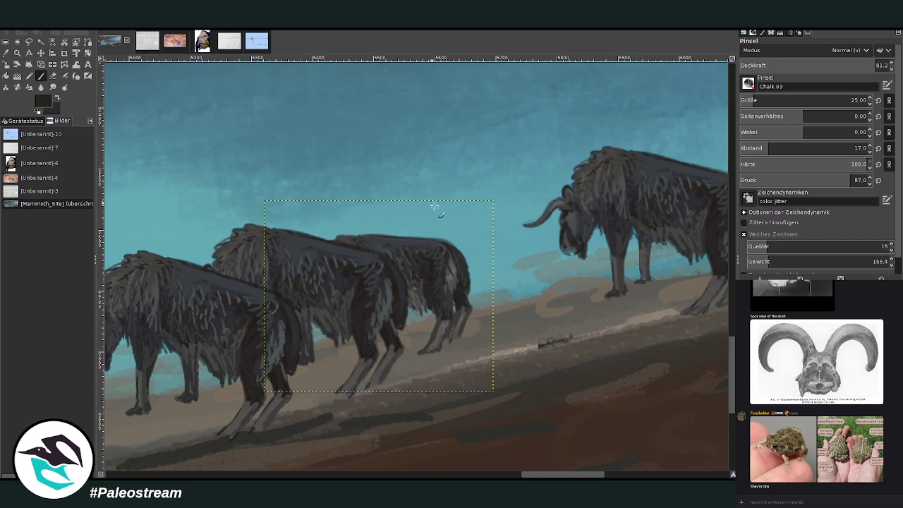
# Lower the brush opacity to 42.6 and zoom back out to the whole herd
pyautogui.hscroll(-5, 416, 266)
pyautogui.hotkey('ctrl', 'shift', 'a')
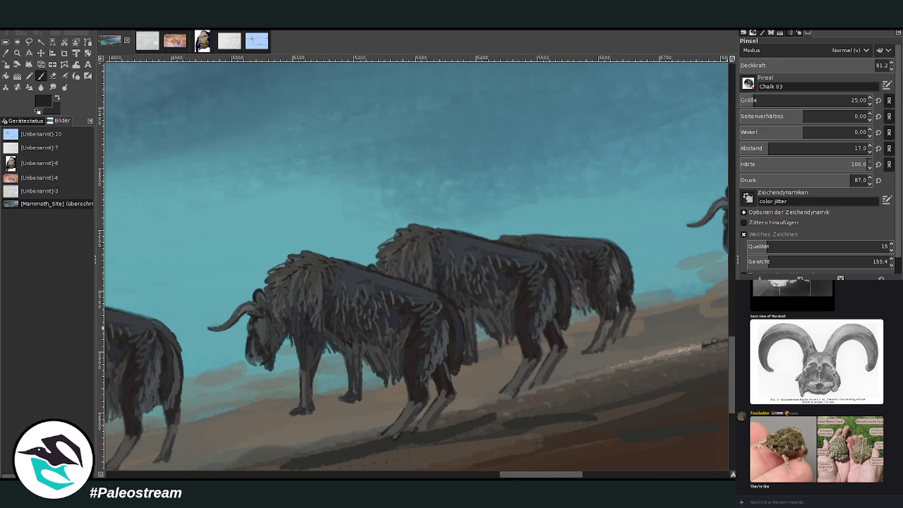
pyautogui.hotkey('ctrl', 'z')
pyautogui.hotkey('ctrl', 'z')
pyautogui.hotkey('ctrl', 'z')
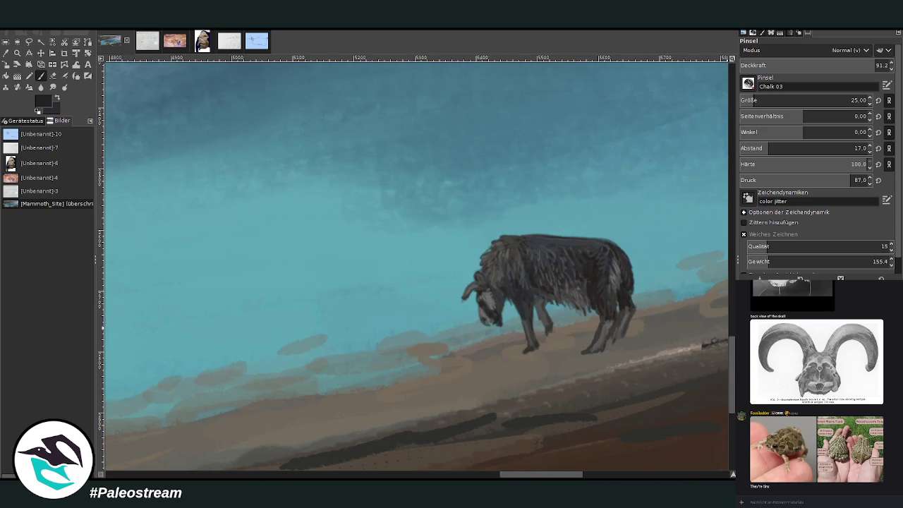
pyautogui.hotkey('ctrl', 'y')
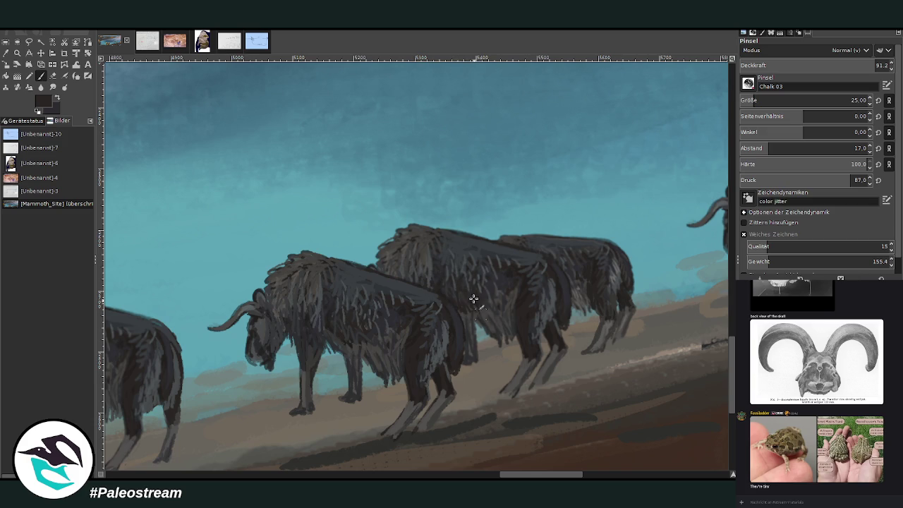
pyautogui.moveTo(867, 69); pyautogui.dragTo(661, 76)
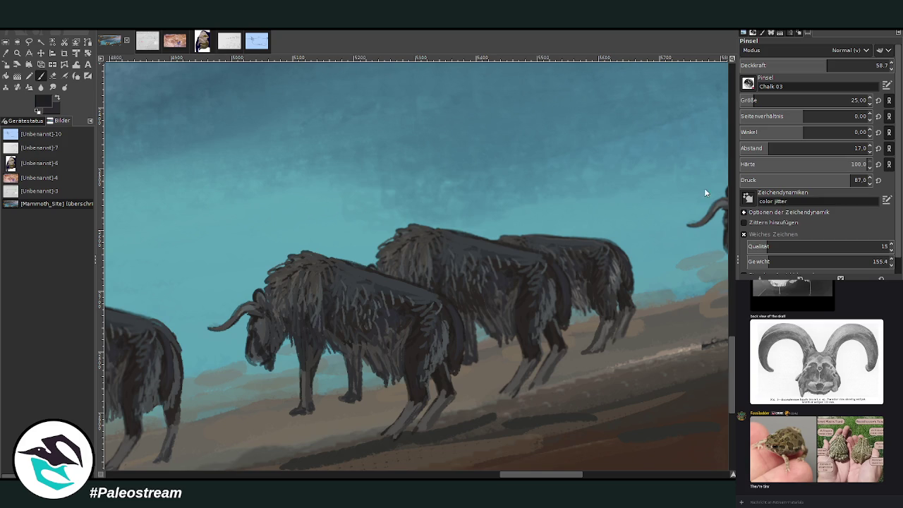
pyautogui.click(802, 64)
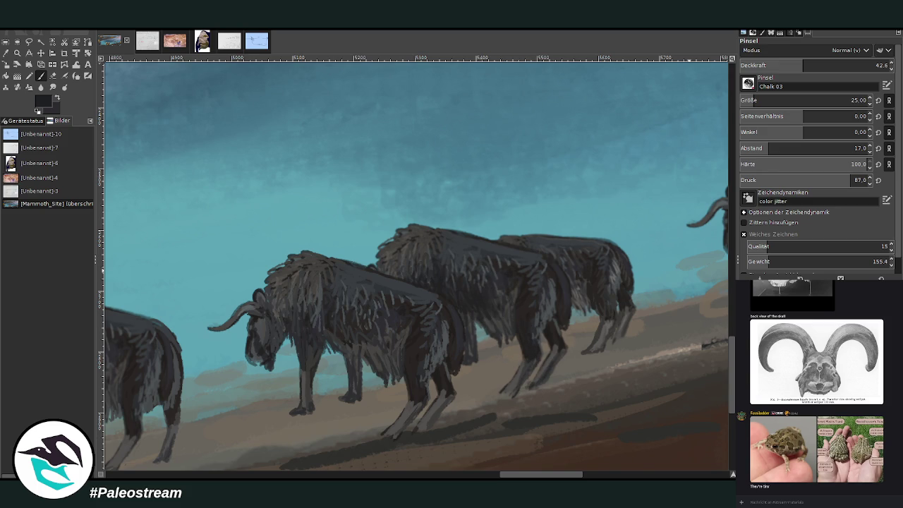
pyautogui.press('-')
pyautogui.press('-')
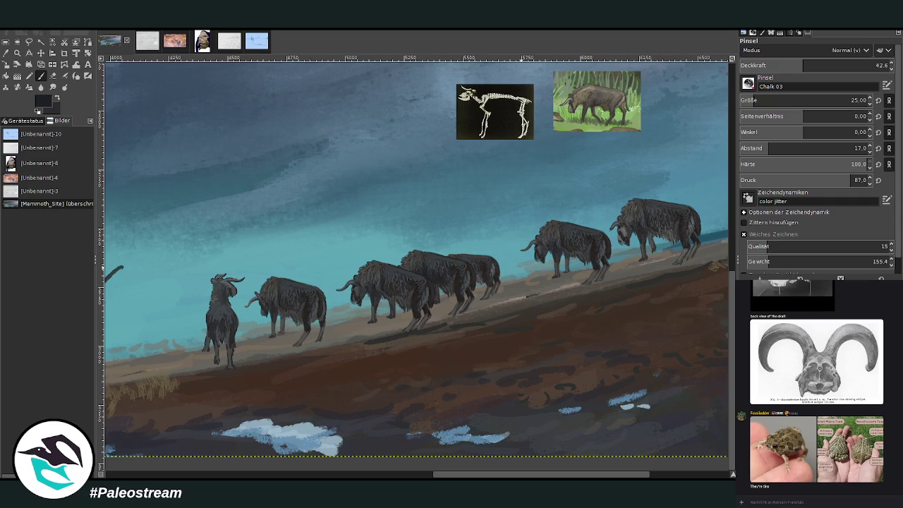
# Zoom in around the herd and sample a dark colour from an animal's head
pyautogui.click(17, 52)
pyautogui.moveTo(261, 121); pyautogui.dragTo(609, 404)
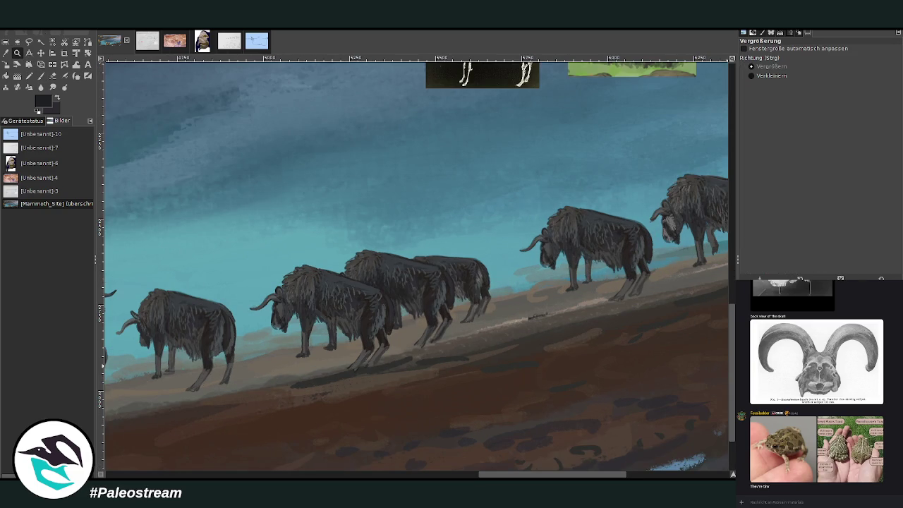
pyautogui.hotkey('ctrl', 'z')
pyautogui.hotkey('ctrl', 'y')
pyautogui.press('o')
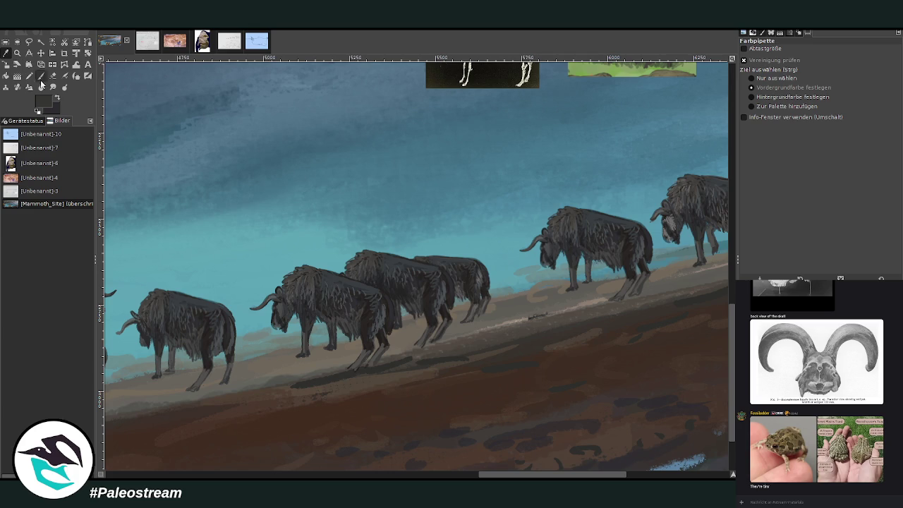
pyautogui.click(290, 274)
pyautogui.press('p')
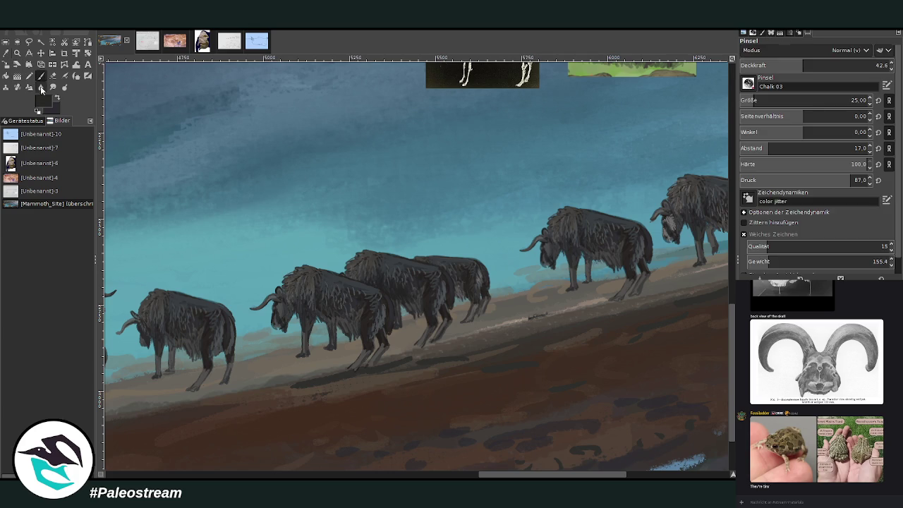
# Load the Bristles 01 brush with a lighter fur colour at about 86 opacity
pyautogui.keyDown('ctrl'); pyautogui.click(701, 242); pyautogui.keyUp('ctrl')
pyautogui.hotkey('shift', 'p')
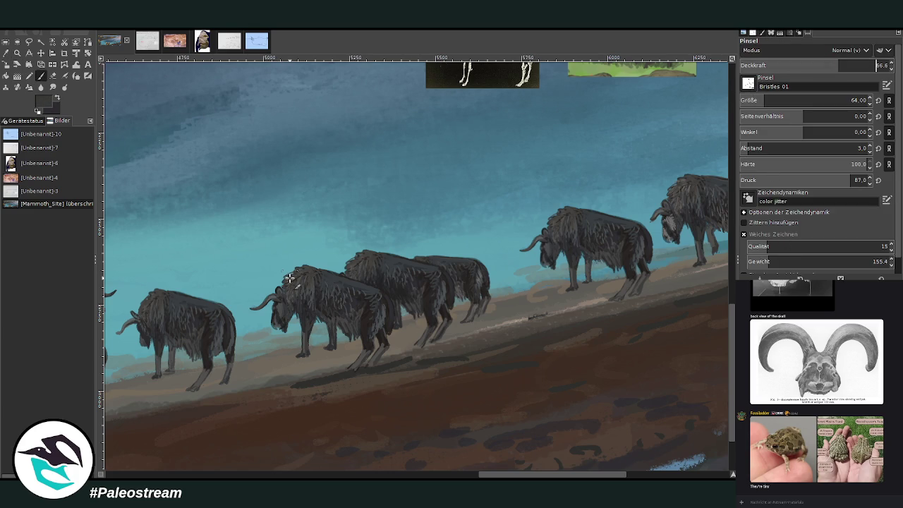
pyautogui.moveTo(288, 277); pyautogui.dragTo(307, 269)
pyautogui.moveTo(841, 67); pyautogui.dragTo(869, 67)
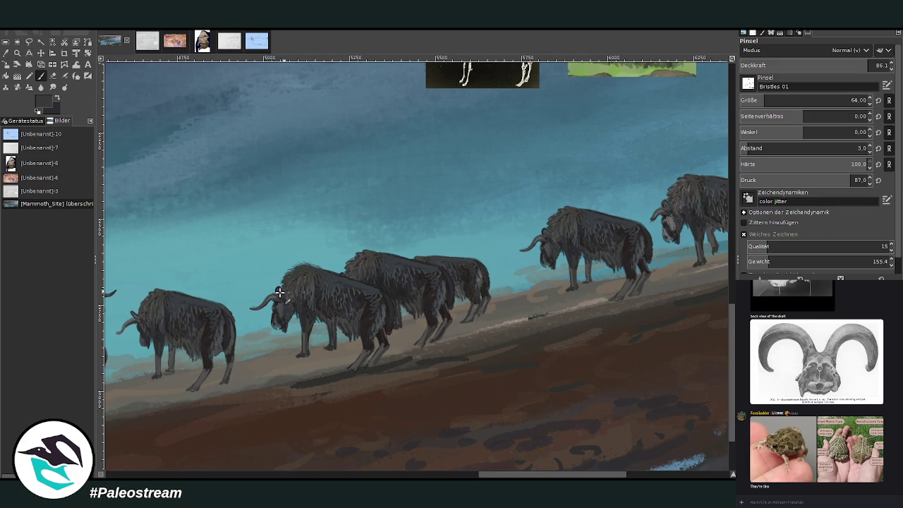
# Paint light grey fur on the heads and humps of the first, second and fourth animals
pyautogui.keyDown('ctrl'); pyautogui.click(704, 233); pyautogui.keyUp('ctrl')
pyautogui.keyDown('ctrl'); pyautogui.click(703, 229); pyautogui.keyUp('ctrl')
pyautogui.moveTo(305, 272)
pyautogui.mouseDown()
pyautogui.moveTo(285, 289)
pyautogui.moveTo(303, 278)
pyautogui.mouseUp()
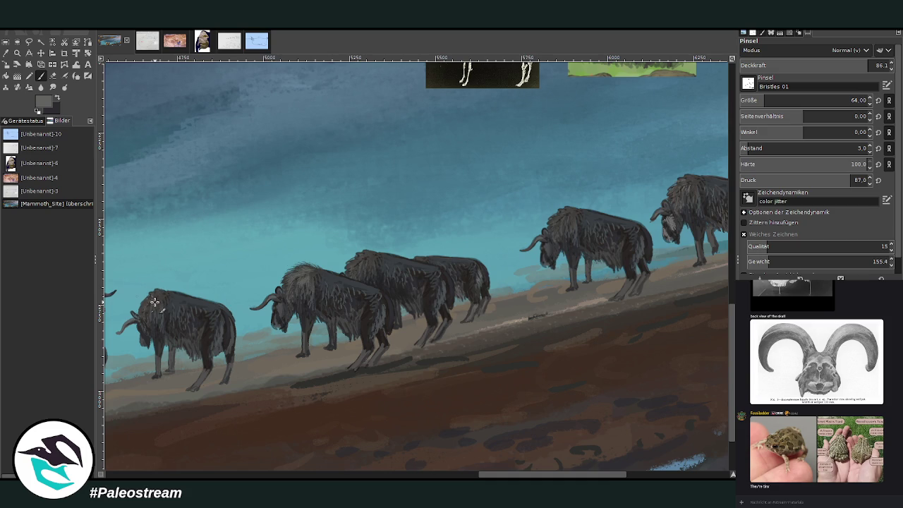
pyautogui.moveTo(154, 301)
pyautogui.mouseDown()
pyautogui.moveTo(156, 321)
pyautogui.moveTo(150, 295)
pyautogui.mouseUp()
pyautogui.moveTo(565, 219)
pyautogui.mouseDown()
pyautogui.moveTo(578, 237)
pyautogui.moveTo(569, 246)
pyautogui.mouseUp()
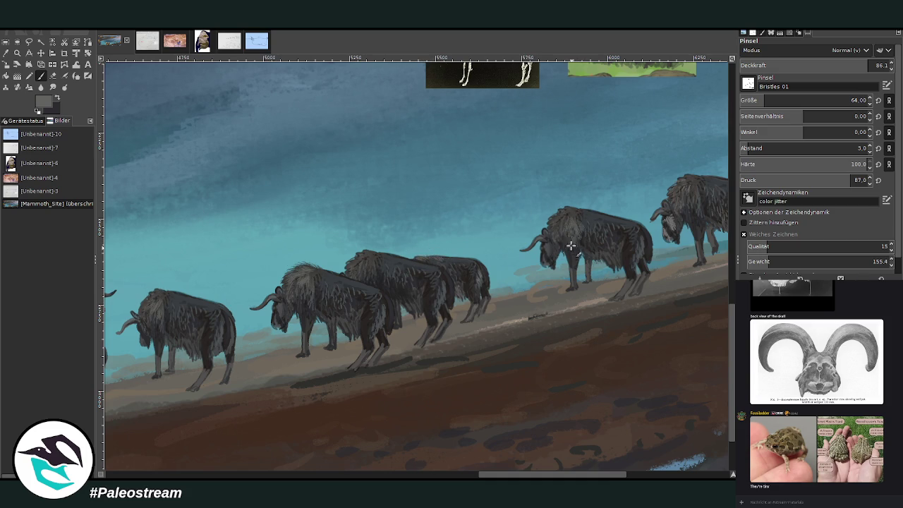
# Zoom out, then frame the herd on the right side of the pond
pyautogui.keyDown('ctrl'); pyautogui.scroll(-2, 529, 316); pyautogui.keyUp('ctrl')
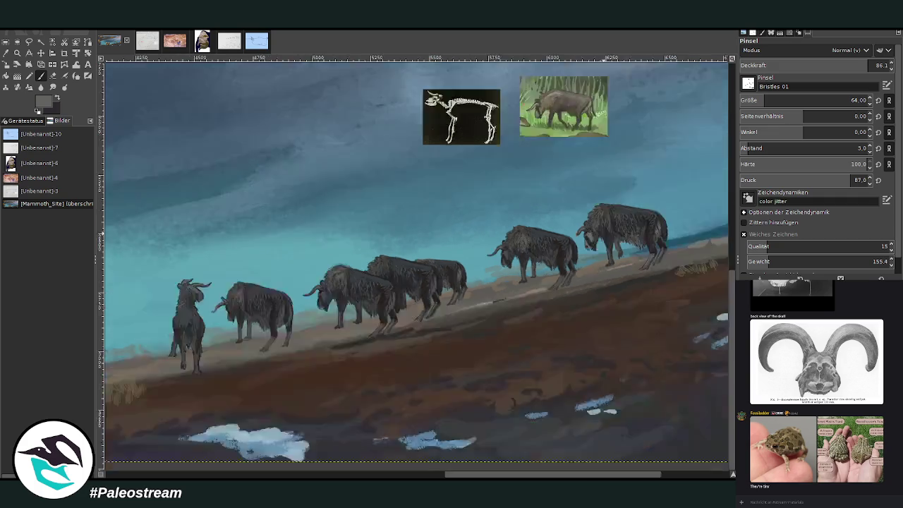
pyautogui.keyDown('ctrl'); pyautogui.scroll(-4, 529, 316); pyautogui.keyUp('ctrl')
pyautogui.keyDown('ctrl'); pyautogui.scroll(-2, 529, 316); pyautogui.keyUp('ctrl')
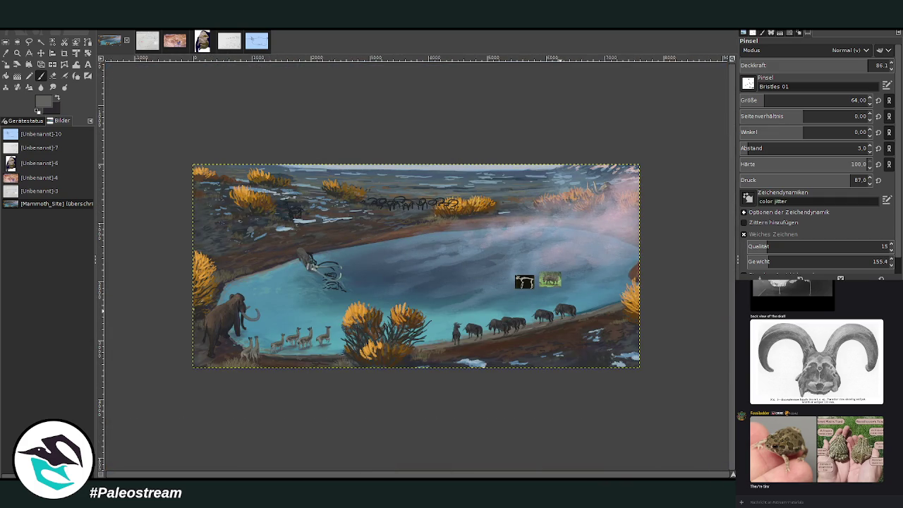
pyautogui.click(17, 52)
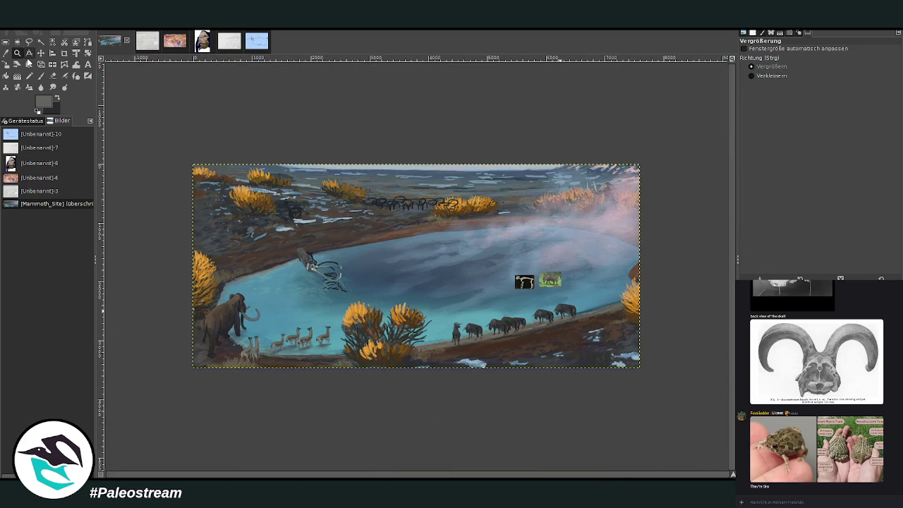
pyautogui.click(40, 52)
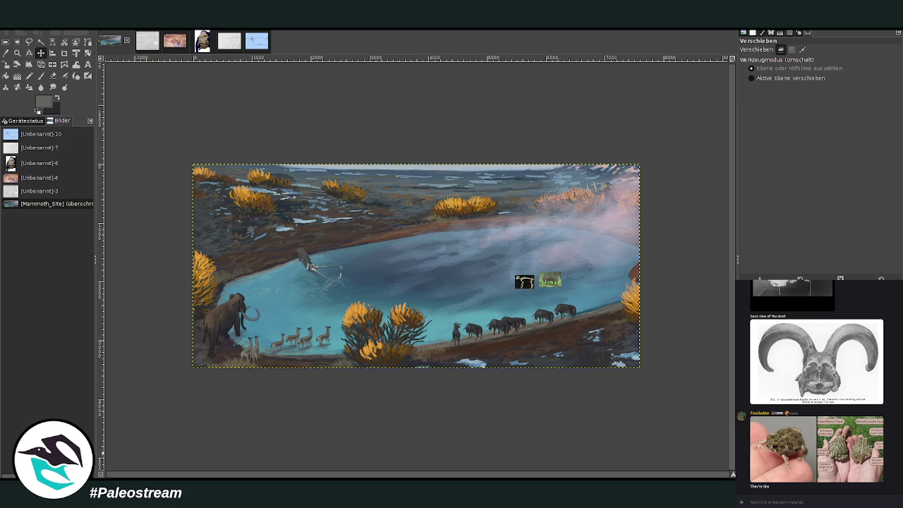
pyautogui.click(17, 53)
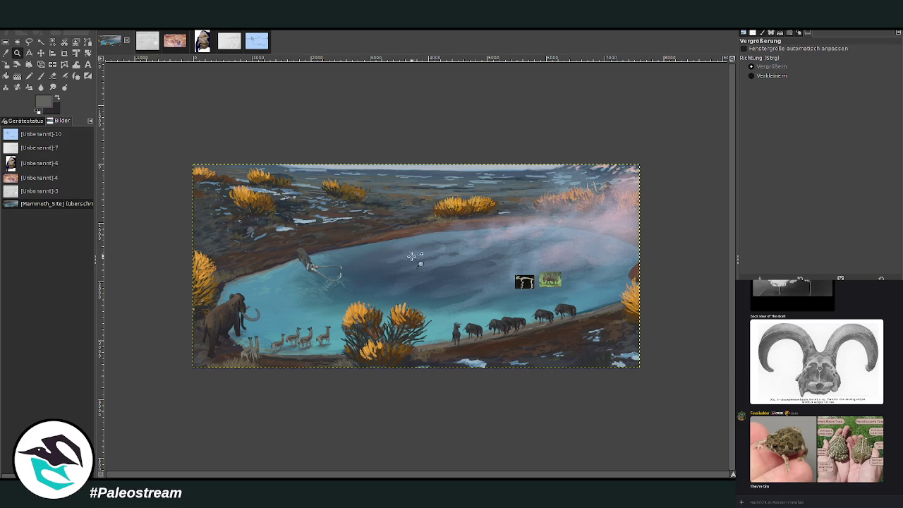
pyautogui.moveTo(375, 219); pyautogui.dragTo(607, 381)
pyautogui.moveTo(240, 147); pyautogui.dragTo(654, 378)
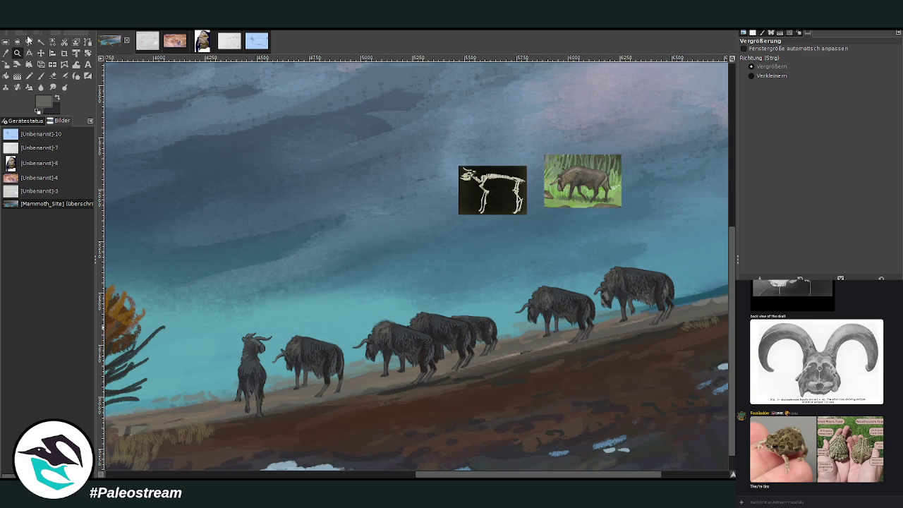
# Sample dark brown from the muddy shore ground as the painting colour
pyautogui.click(6, 53)
pyautogui.click(395, 441)
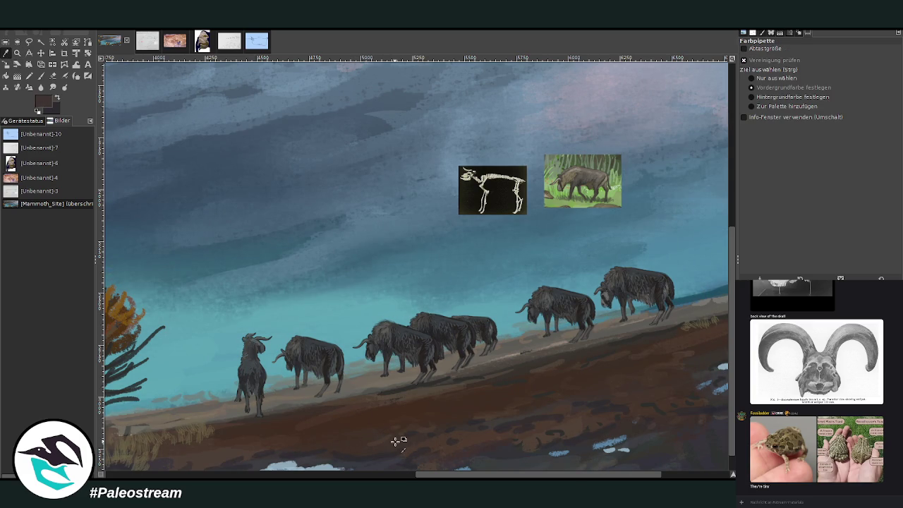
pyautogui.press('p')
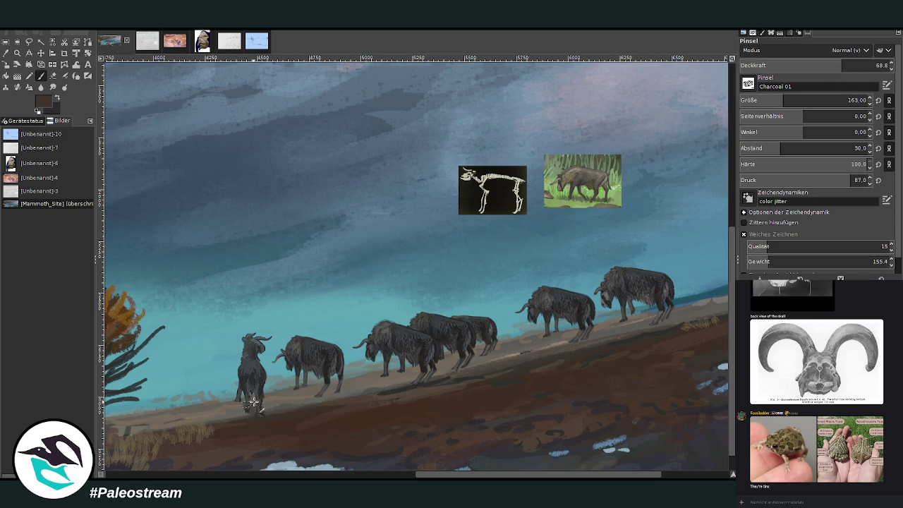
# Enlarge the Charcoal 01 brush to size 217 and lower its opacity to 23.7
pyautogui.moveTo(788, 101); pyautogui.dragTo(791, 100)
pyautogui.moveTo(841, 65); pyautogui.dragTo(804, 65)
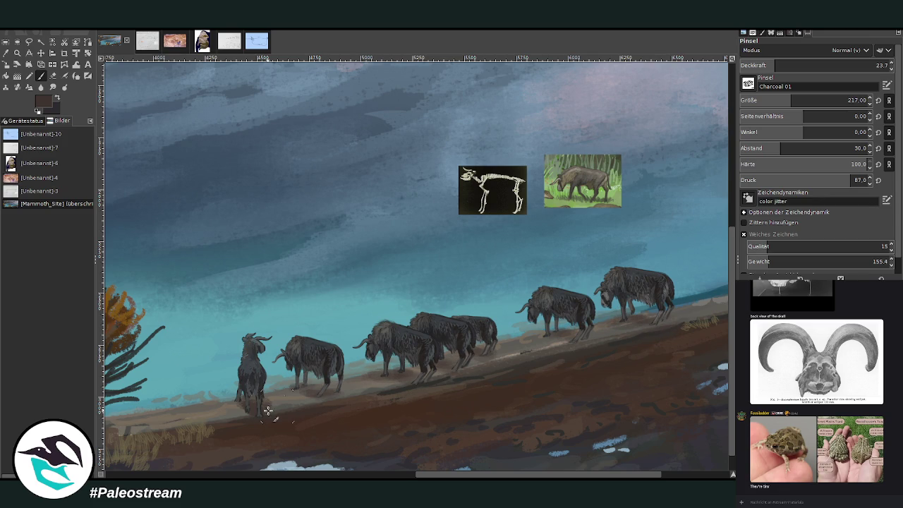
pyautogui.scroll(-2, 136, 417)
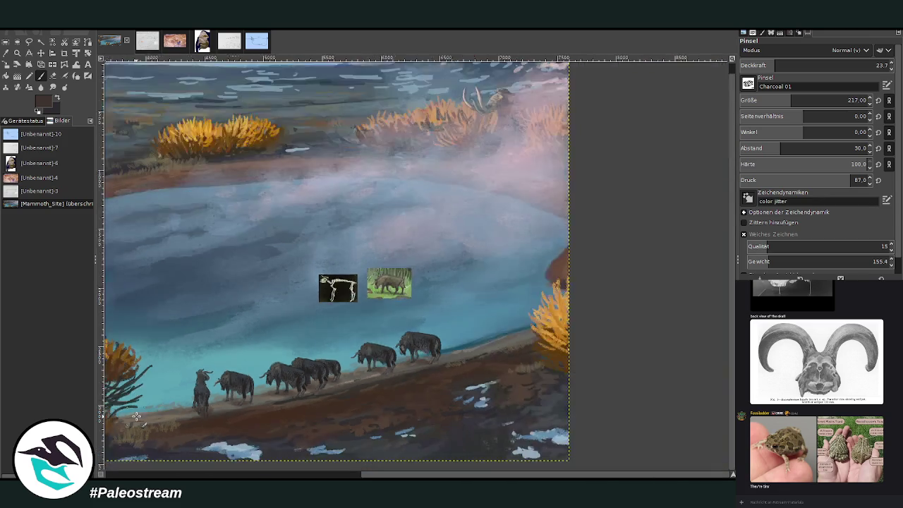
pyautogui.scroll(-2, 137, 417)
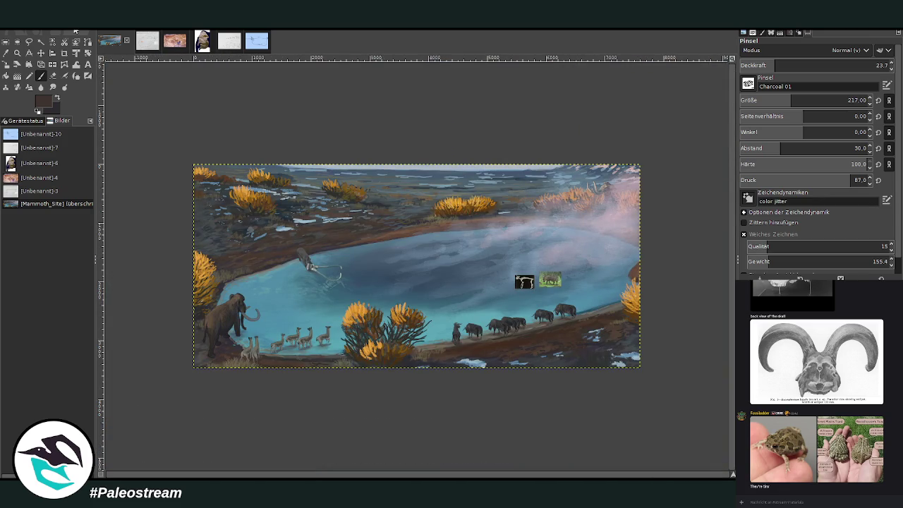
pyautogui.click(17, 53)
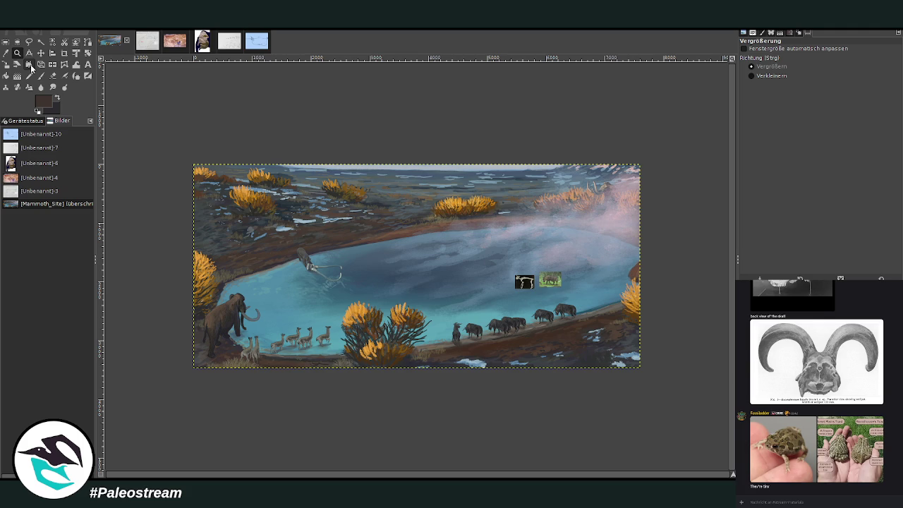
pyautogui.moveTo(201, 159); pyautogui.dragTo(521, 358)
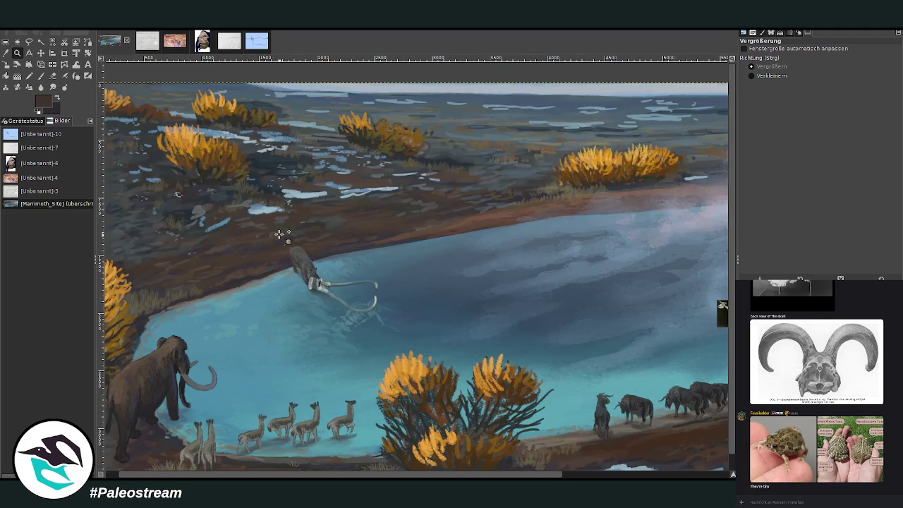
pyautogui.moveTo(283, 233); pyautogui.dragTo(406, 330)
pyautogui.moveTo(198, 118); pyautogui.dragTo(591, 421)
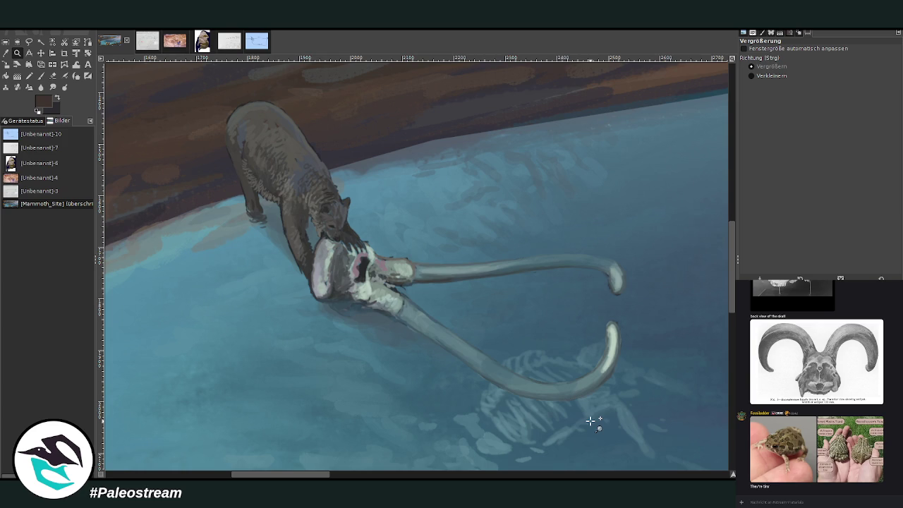
pyautogui.scroll(-3, 590, 421)
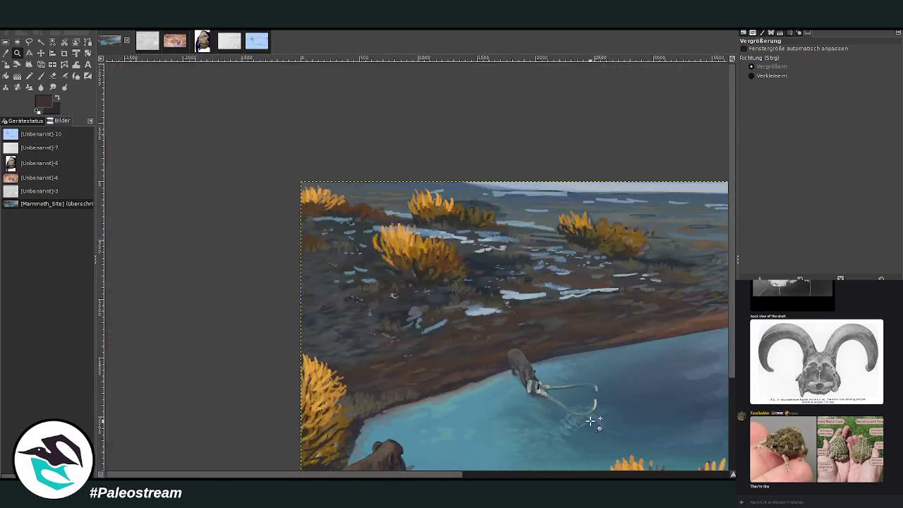
pyautogui.scroll(-3, 590, 421)
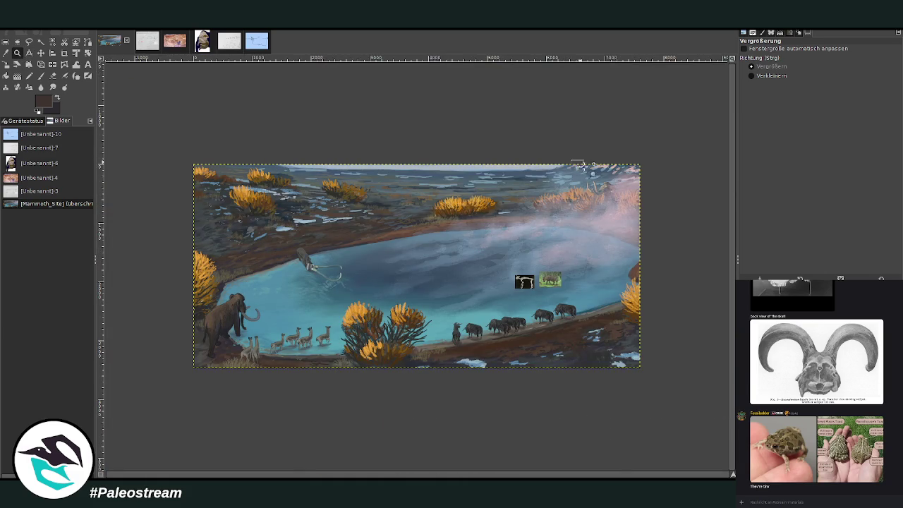
pyautogui.moveTo(573, 162); pyautogui.dragTo(632, 252)
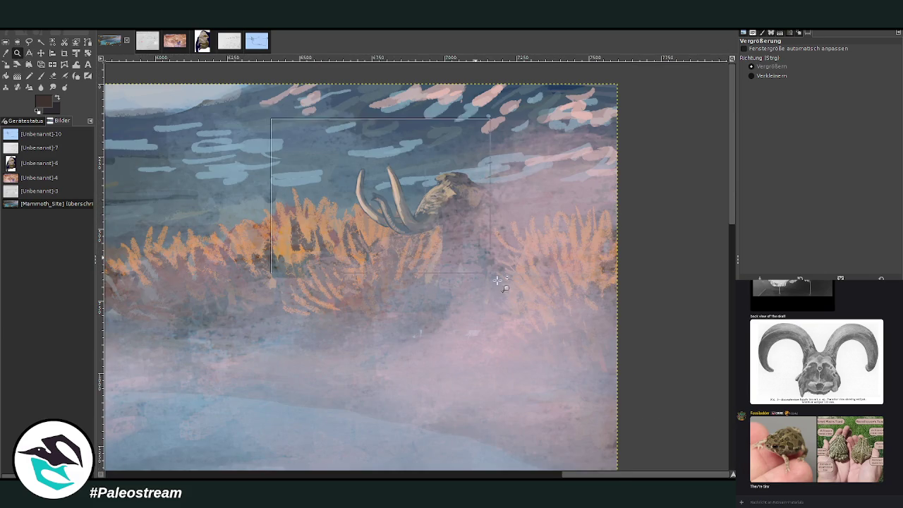
pyautogui.click(285, 204)
pyautogui.keyDown('ctrl'); pyautogui.click(563, 375); pyautogui.keyUp('ctrl')
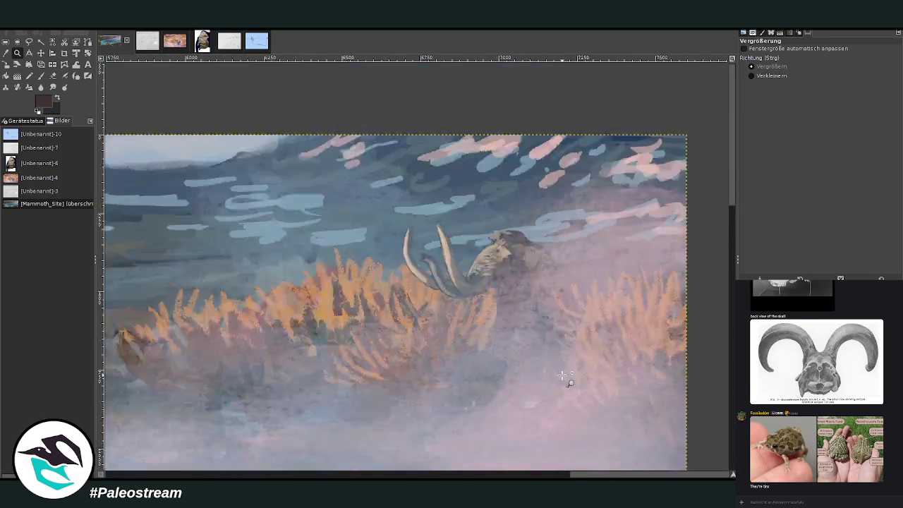
pyautogui.keyDown('ctrl'); pyautogui.click(562, 375); pyautogui.keyUp('ctrl')
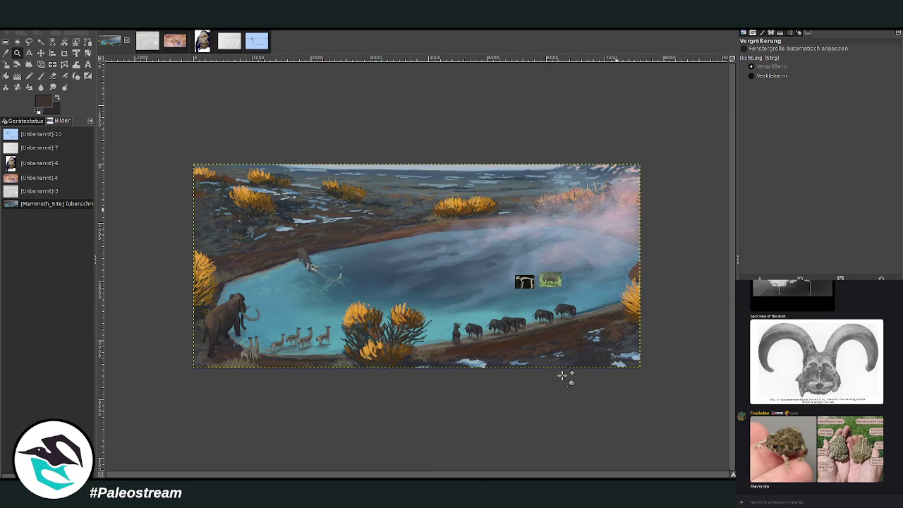
pyautogui.moveTo(192, 161); pyautogui.dragTo(644, 373)
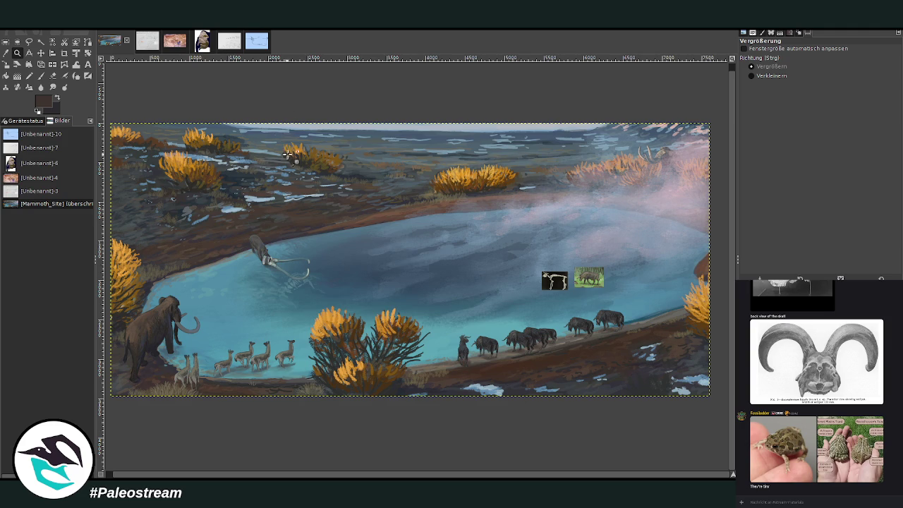
pyautogui.moveTo(264, 133); pyautogui.dragTo(623, 406)
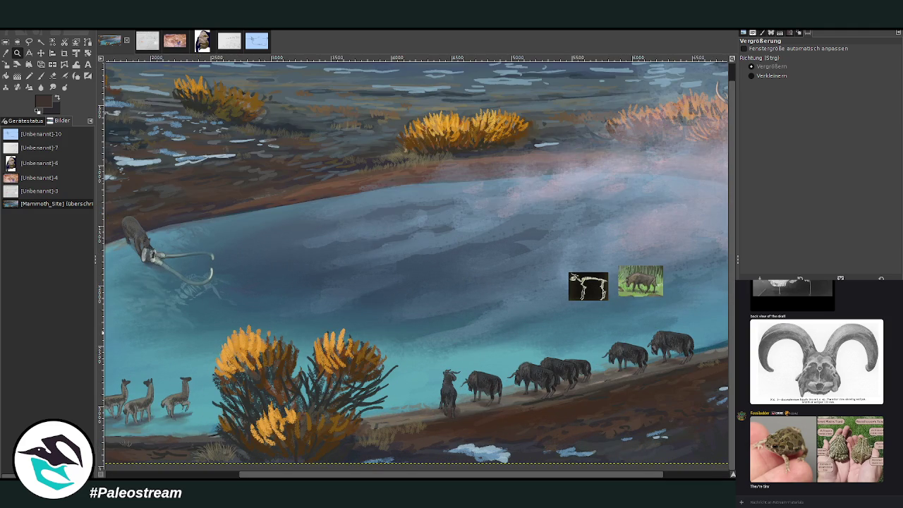
# Set the Smudge tool to size 284 and opacity 75.7 for blending the lake
pyautogui.click(52, 87)
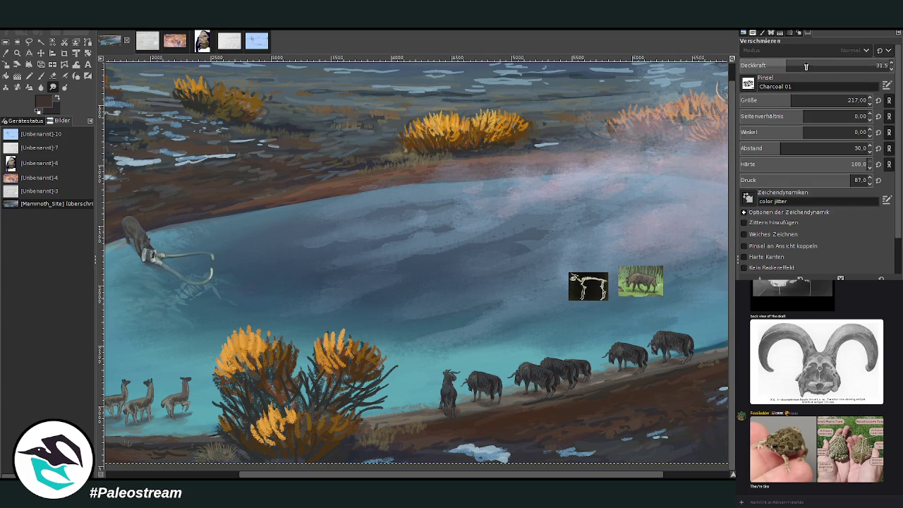
pyautogui.moveTo(805, 66); pyautogui.dragTo(833, 66)
pyautogui.click(799, 99)
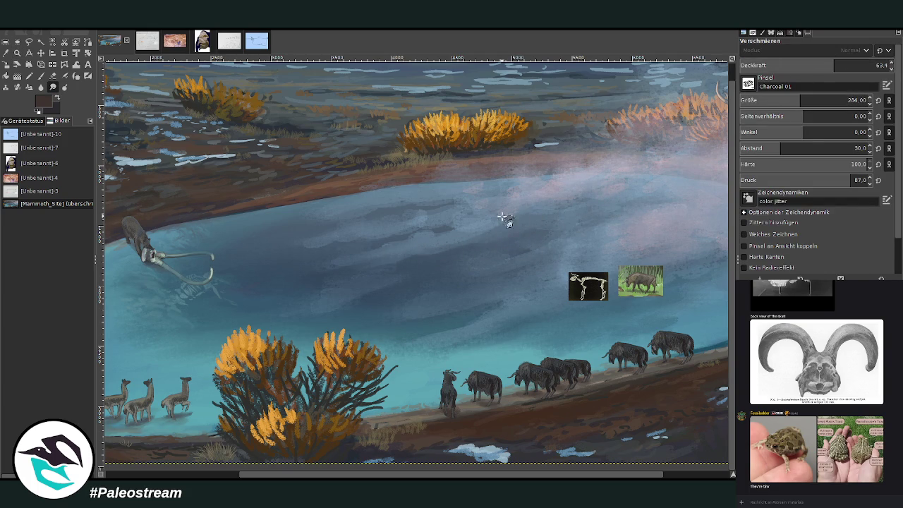
pyautogui.click(846, 64)
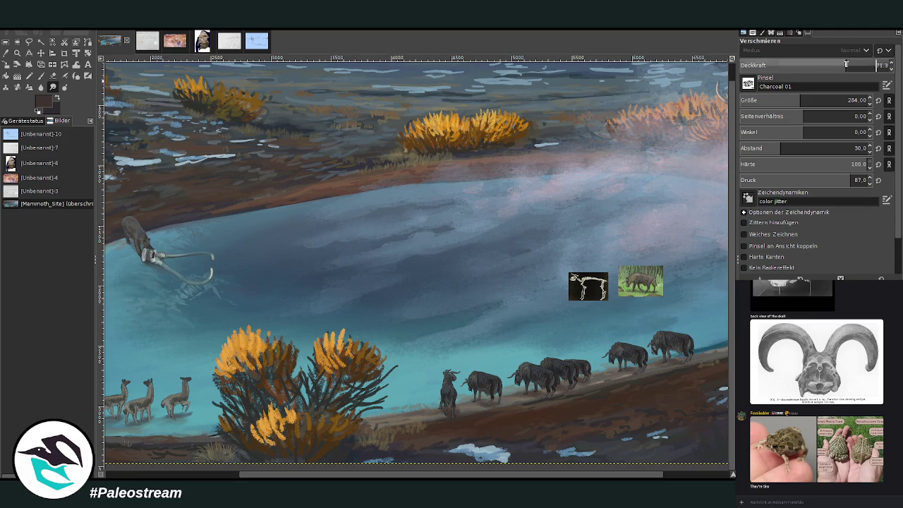
pyautogui.moveTo(845, 64); pyautogui.dragTo(851, 65)
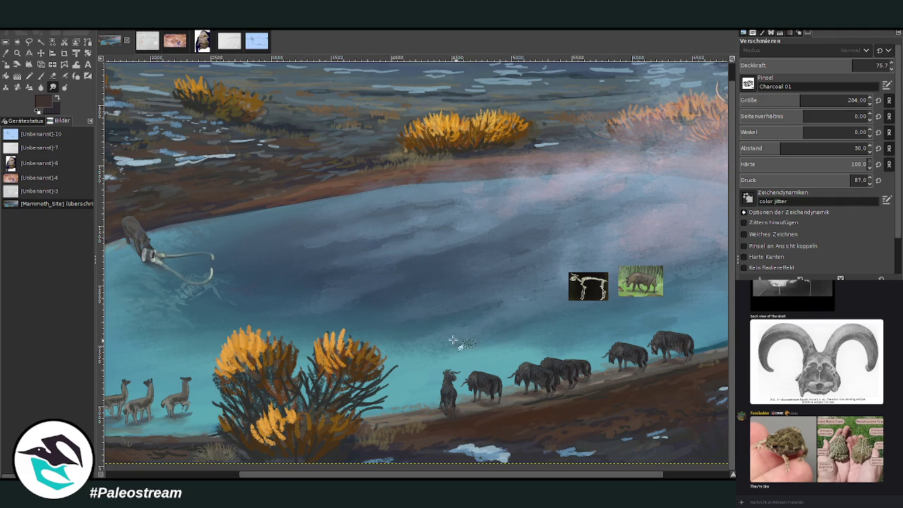
pyautogui.scroll(-2, 350, 318)
# Zoom in to frame the lake and herd, scrolling to inspect the water
pyautogui.scroll(-1, 350, 318)
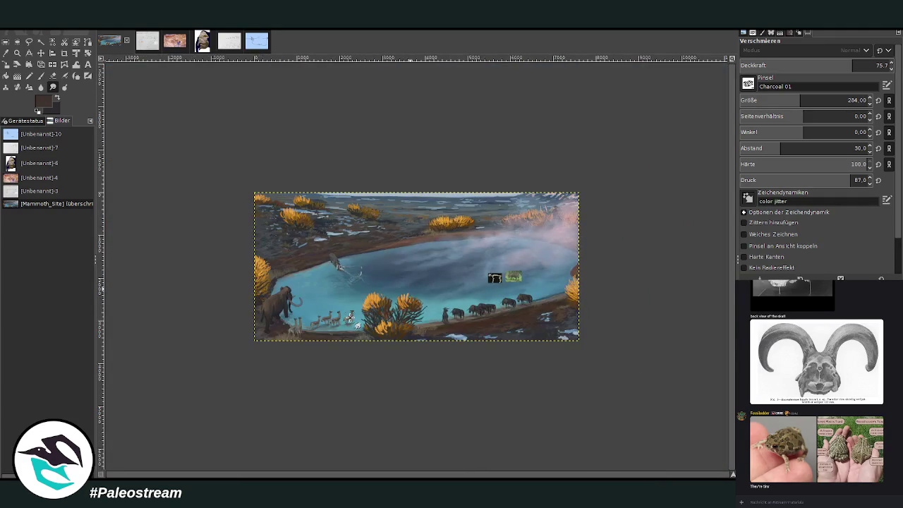
pyautogui.click(16, 53)
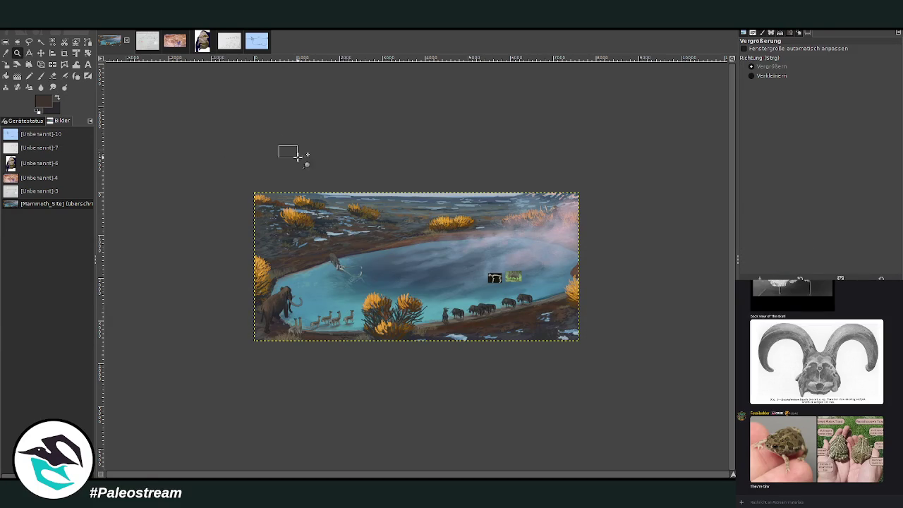
pyautogui.moveTo(286, 149); pyautogui.dragTo(605, 363)
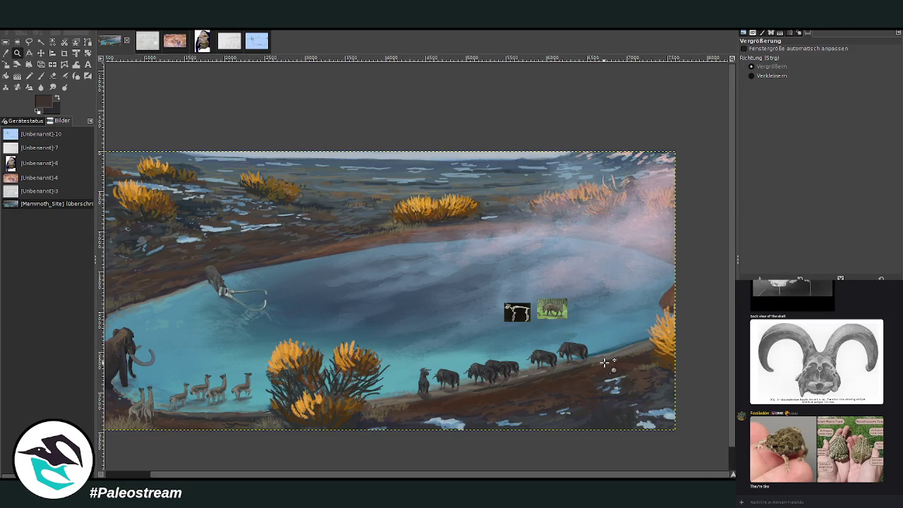
pyautogui.moveTo(204, 129); pyautogui.dragTo(654, 438)
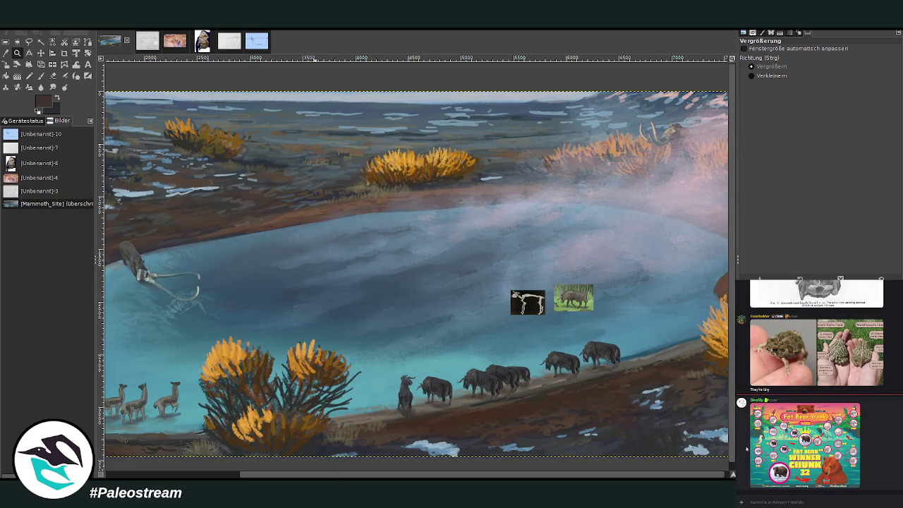
pyautogui.scroll(3, 763, 448)
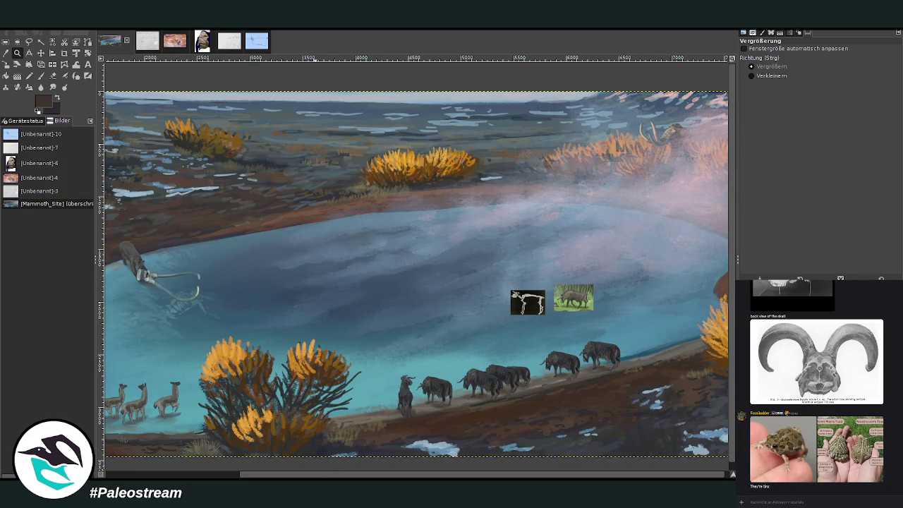
pyautogui.scroll(-5, 755, 410)
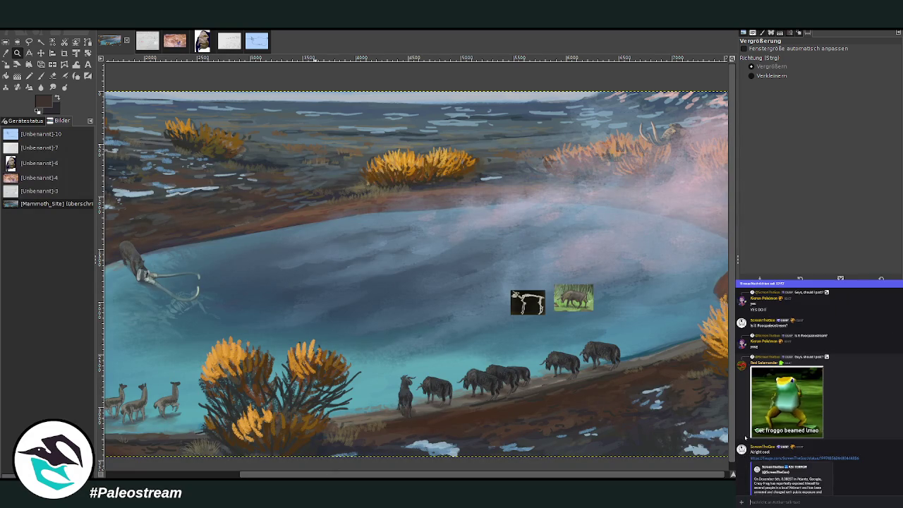
pyautogui.scroll(-4, 748, 420)
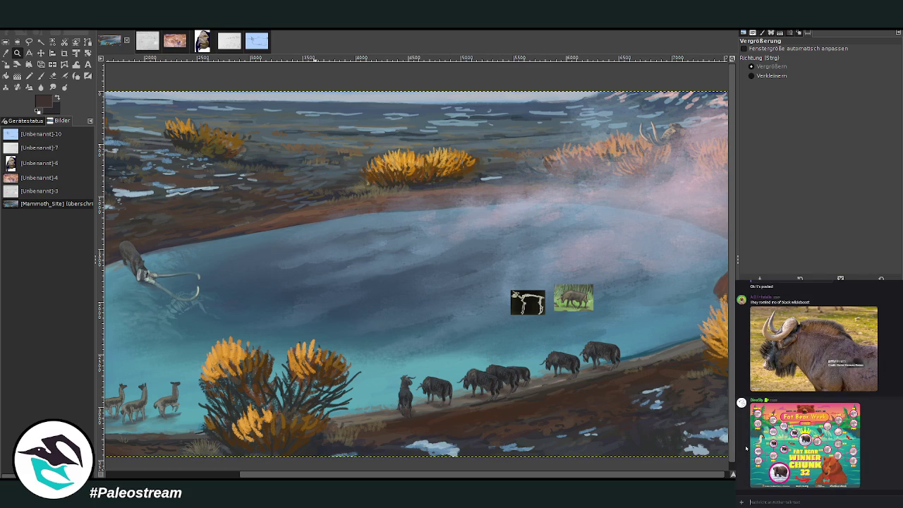
pyautogui.scroll(2, 746, 448)
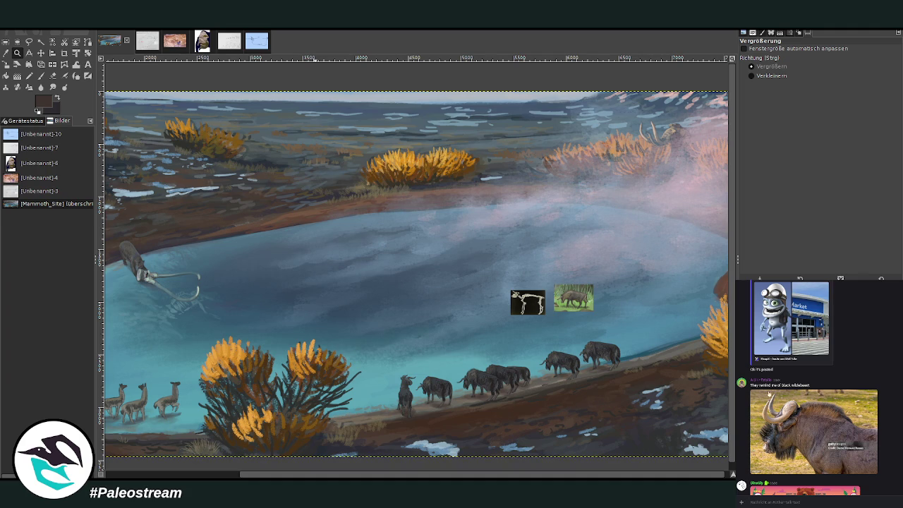
pyautogui.scroll(-5, 774, 438)
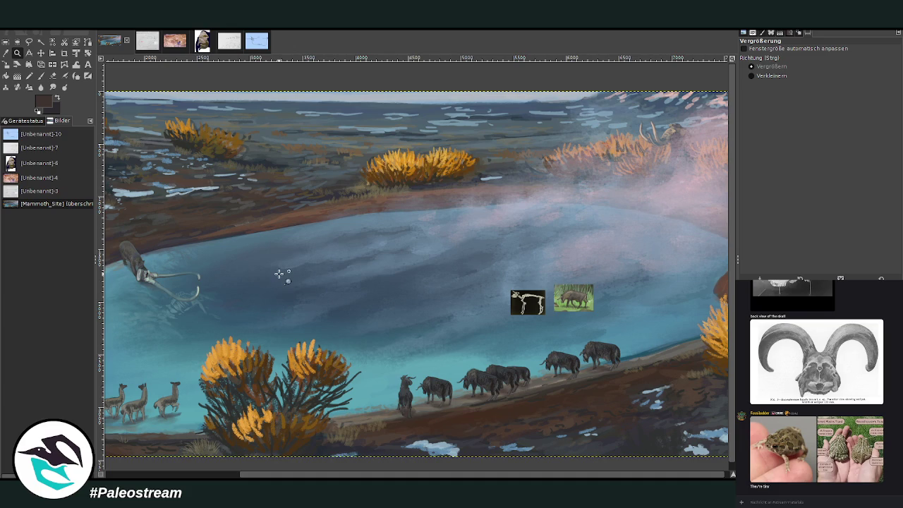
# Pan across the canvas and zoom in close on the bison herd and reference thumbnails
pyautogui.hscroll(-5, 173, 192)
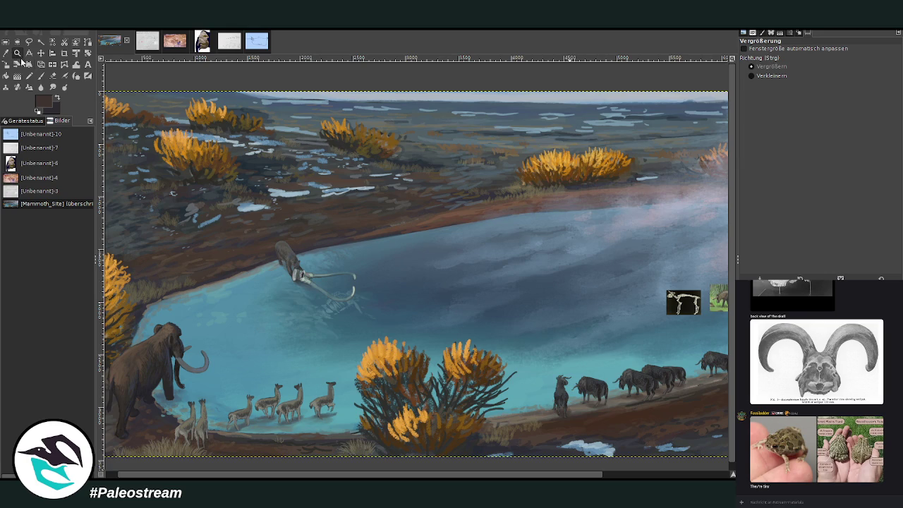
pyautogui.hscroll(3, 416, 275)
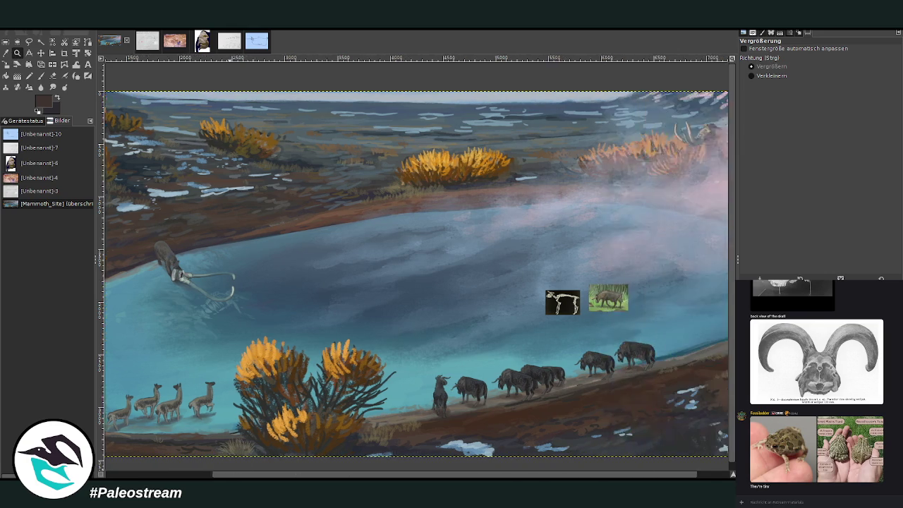
pyautogui.hscroll(1, 416, 275)
pyautogui.hscroll(-3, 416, 275)
pyautogui.hscroll(-1, 416, 275)
pyautogui.hscroll(4, 417, 275)
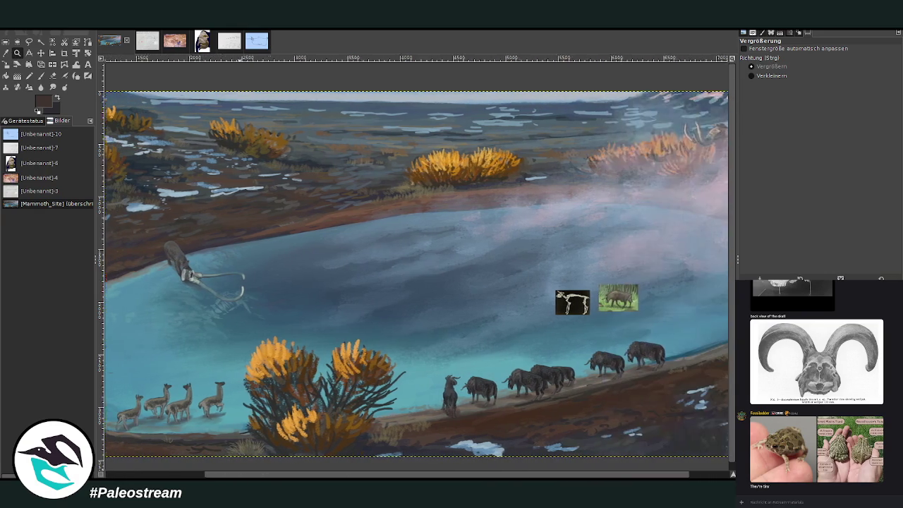
pyautogui.hscroll(2, 416, 275)
pyautogui.hscroll(-4, 416, 275)
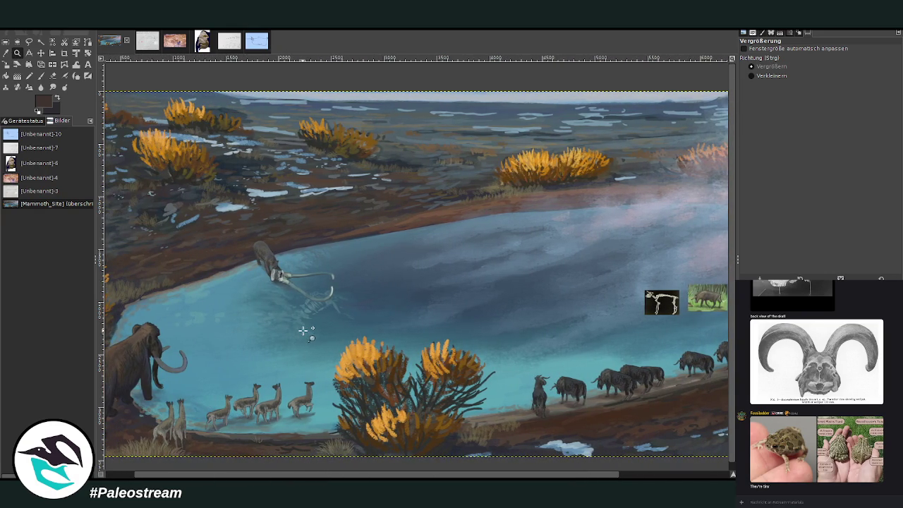
pyautogui.moveTo(458, 473); pyautogui.dragTo(568, 474)
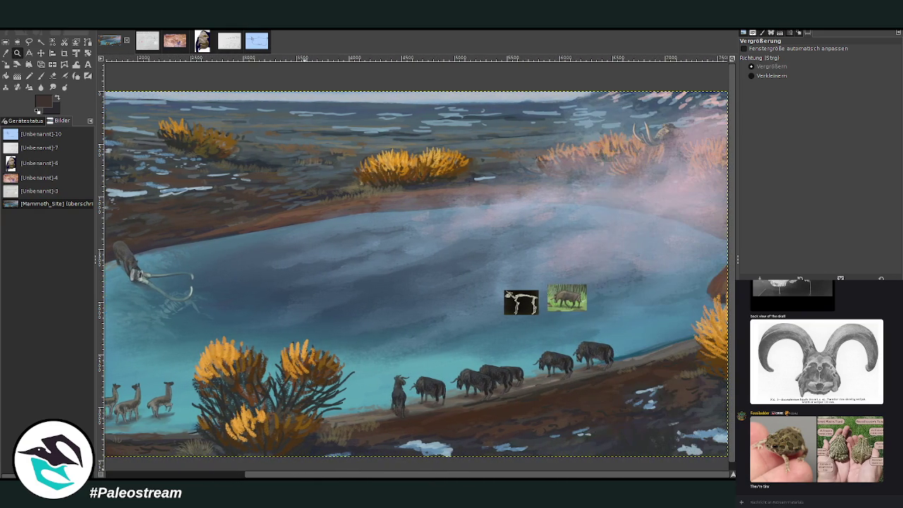
pyautogui.moveTo(345, 173); pyautogui.dragTo(674, 460)
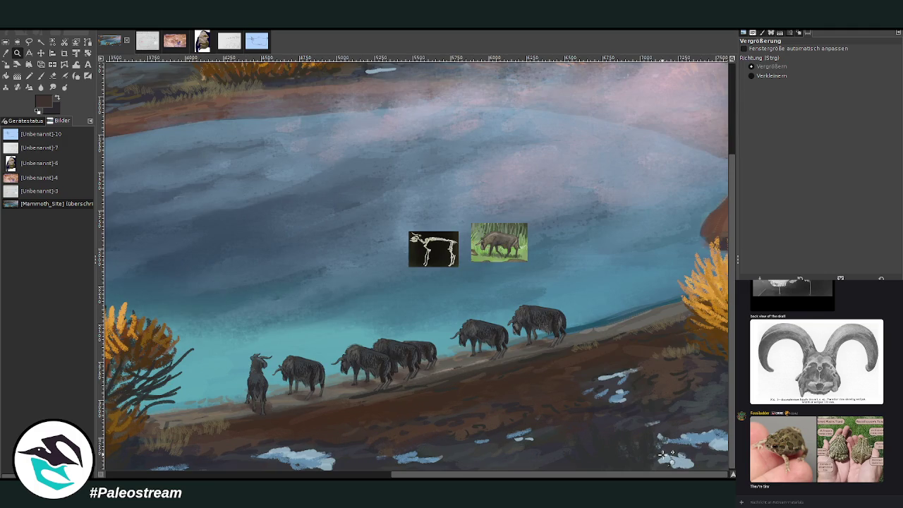
pyautogui.click(228, 51)
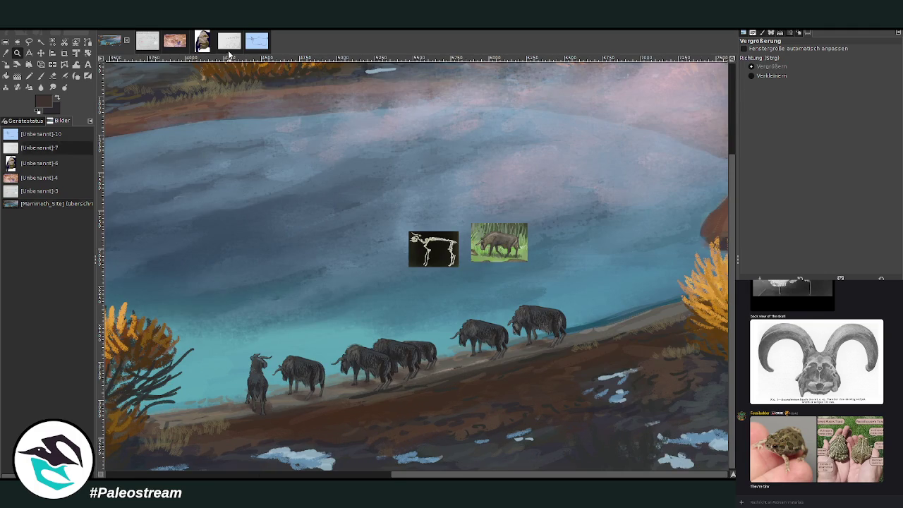
pyautogui.click(752, 77)
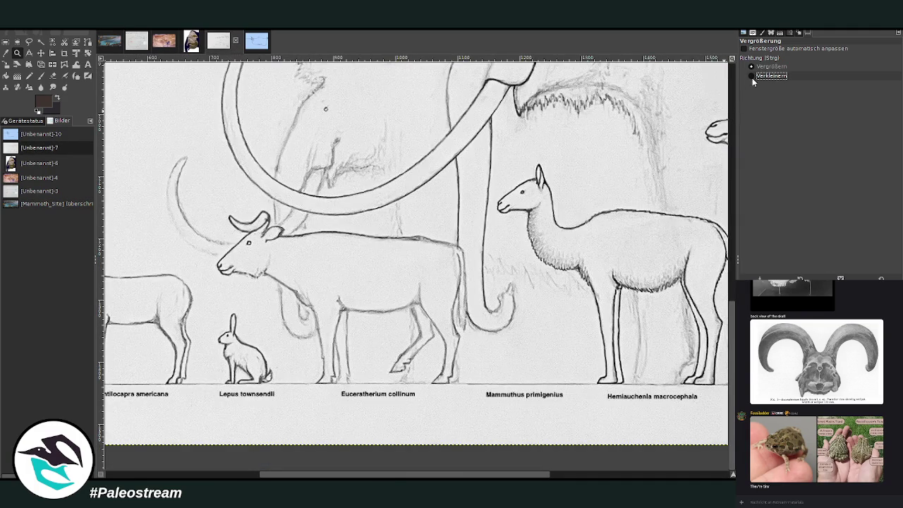
pyautogui.click(752, 75)
pyautogui.press('-')
pyautogui.press('-')
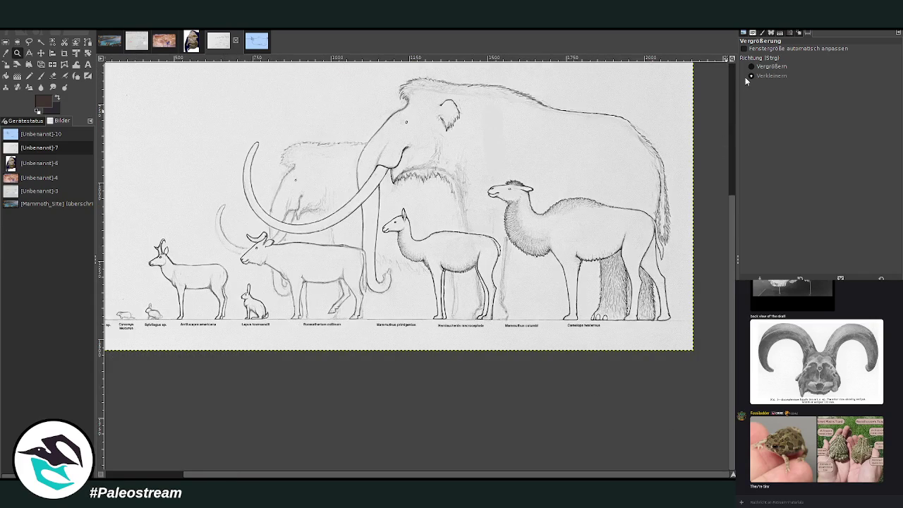
pyautogui.click(750, 66)
pyautogui.moveTo(261, 78); pyautogui.dragTo(696, 332)
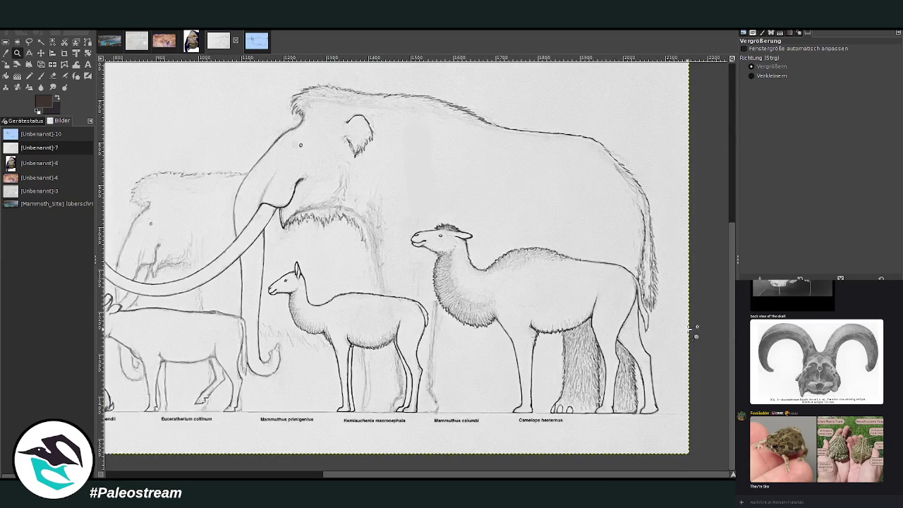
pyautogui.moveTo(439, 474); pyautogui.dragTo(228, 474)
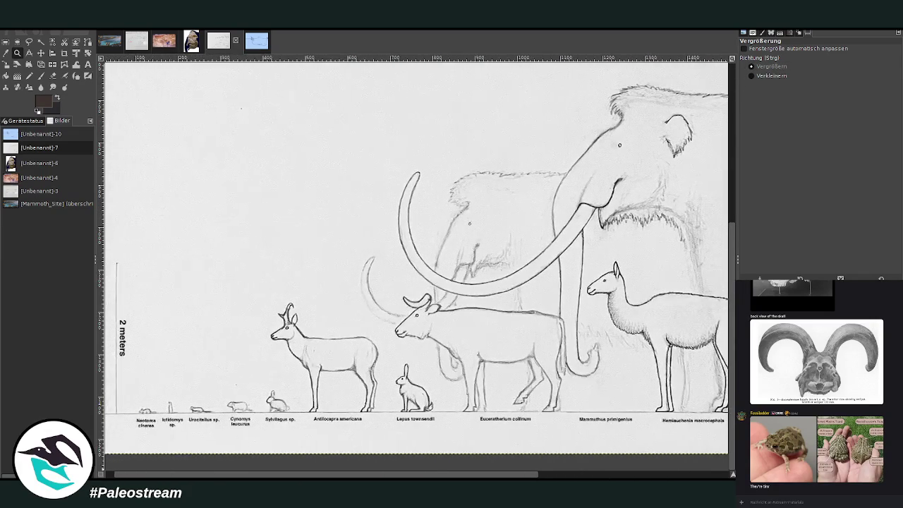
pyautogui.moveTo(325, 473); pyautogui.dragTo(317, 474)
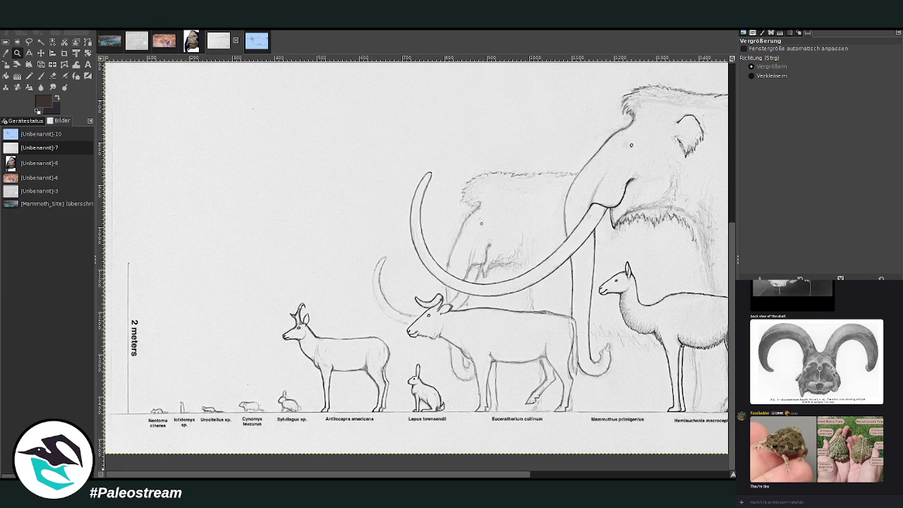
pyautogui.moveTo(317, 474); pyautogui.dragTo(517, 473)
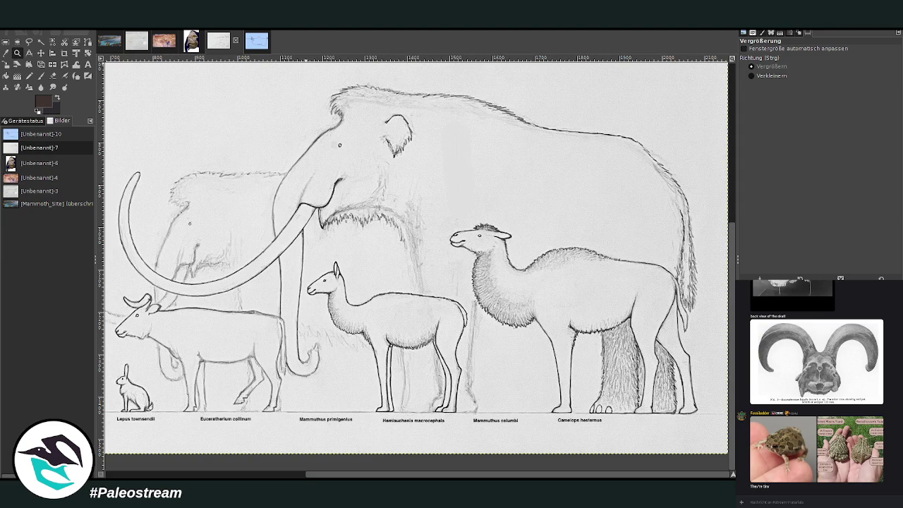
pyautogui.click(106, 41)
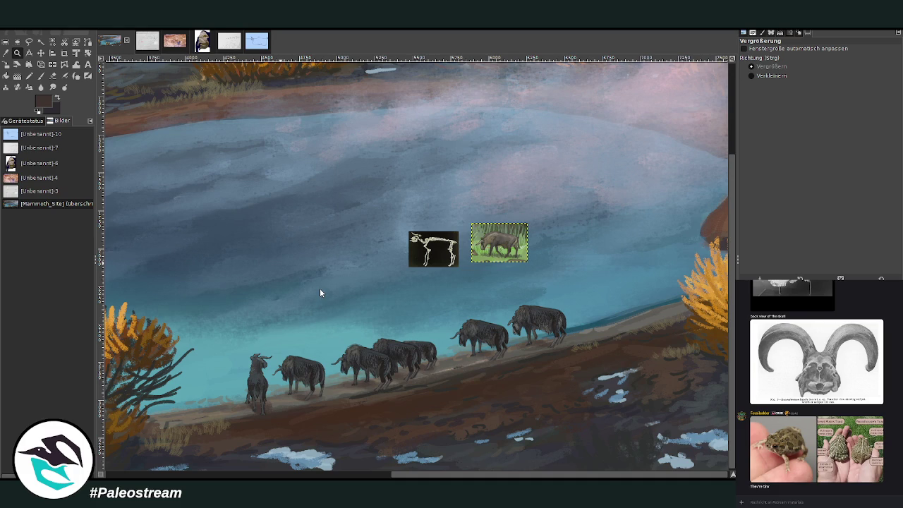
# Paste the mammoth sketch screenshot and crop it down to the size chart
pyautogui.hotkey('ctrl', 'v')
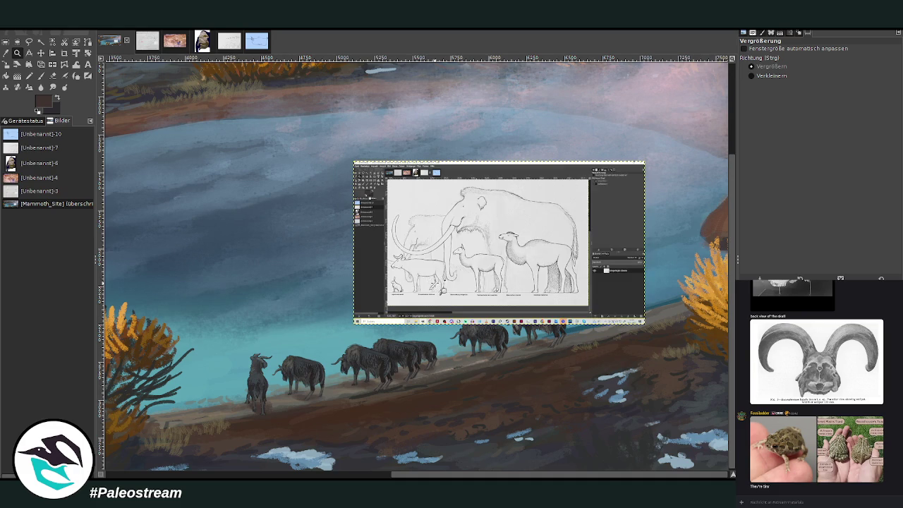
pyautogui.hotkey('shift', 'c')
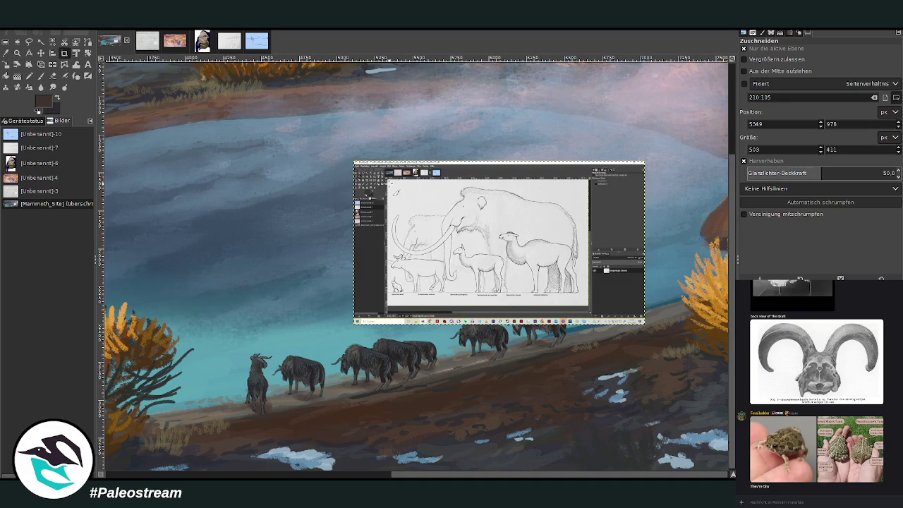
pyautogui.moveTo(389, 182); pyautogui.dragTo(583, 299)
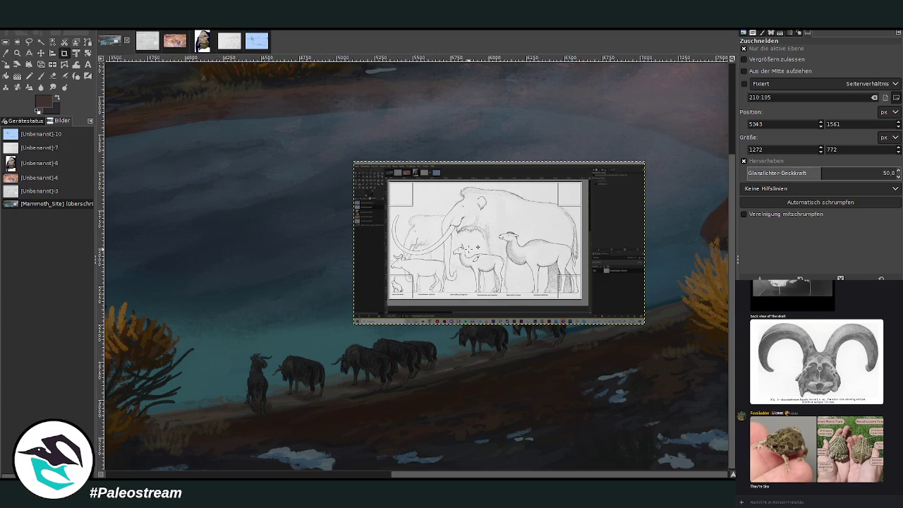
pyautogui.press('Return')
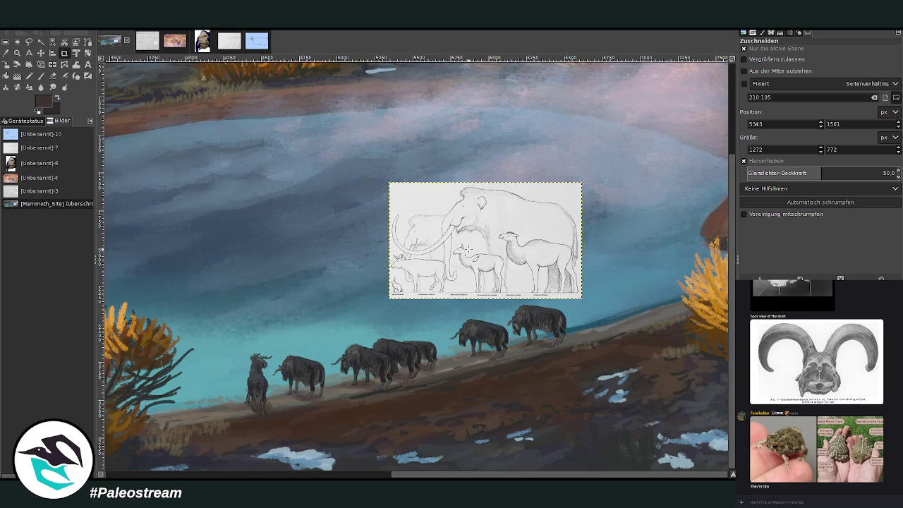
# Place the mammoth size chart top right with the bison and skeleton thumbnails beneath it
pyautogui.click(41, 53)
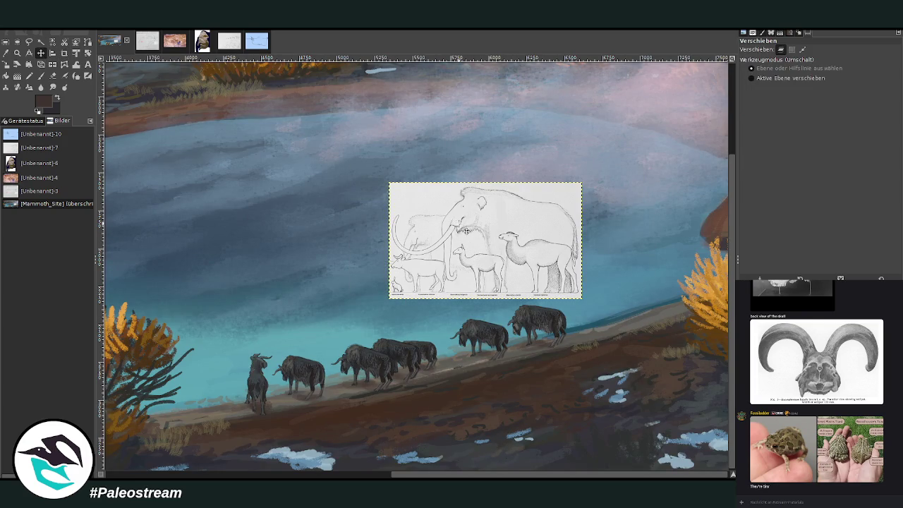
pyautogui.moveTo(430, 282); pyautogui.dragTo(487, 182)
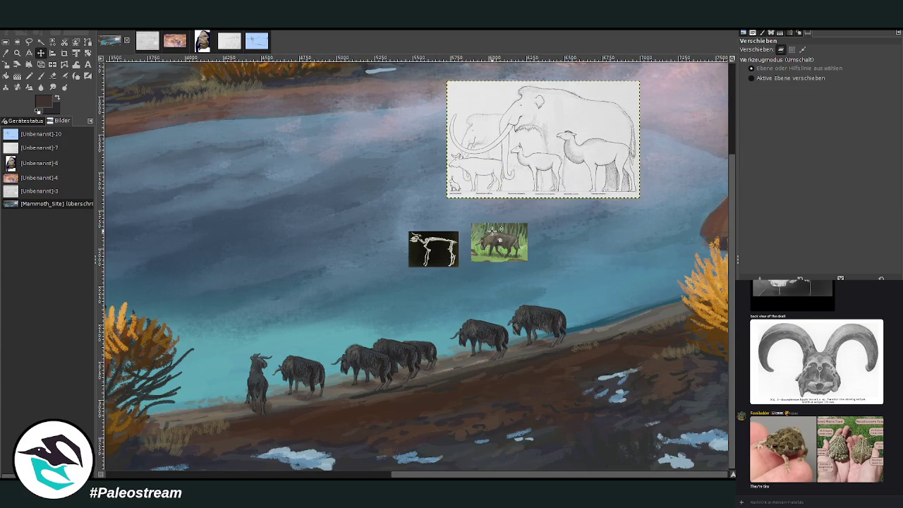
pyautogui.moveTo(493, 229); pyautogui.dragTo(535, 206)
pyautogui.moveTo(431, 242); pyautogui.dragTo(485, 211)
pyautogui.click(449, 196)
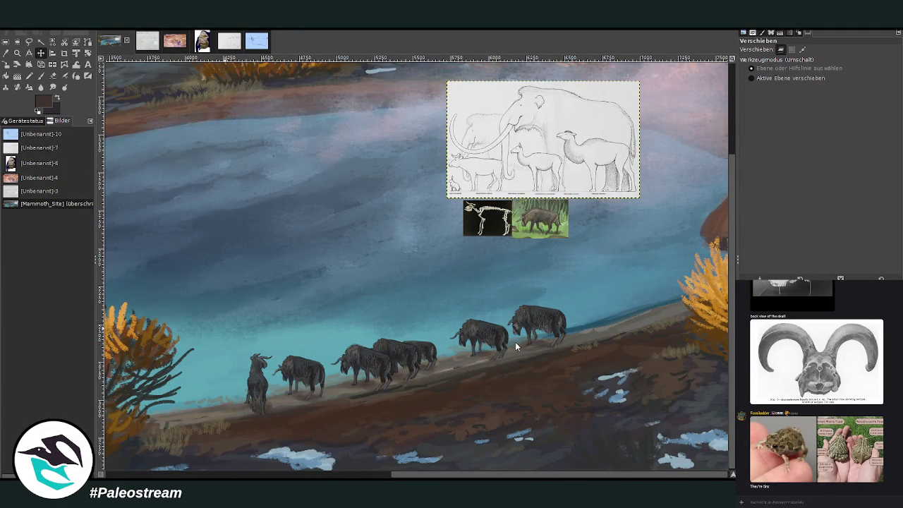
# Paste the camel skeleton webpage screenshot and crop it to the skeleton
pyautogui.hotkey('ctrl', 'v')
pyautogui.click(63, 55)
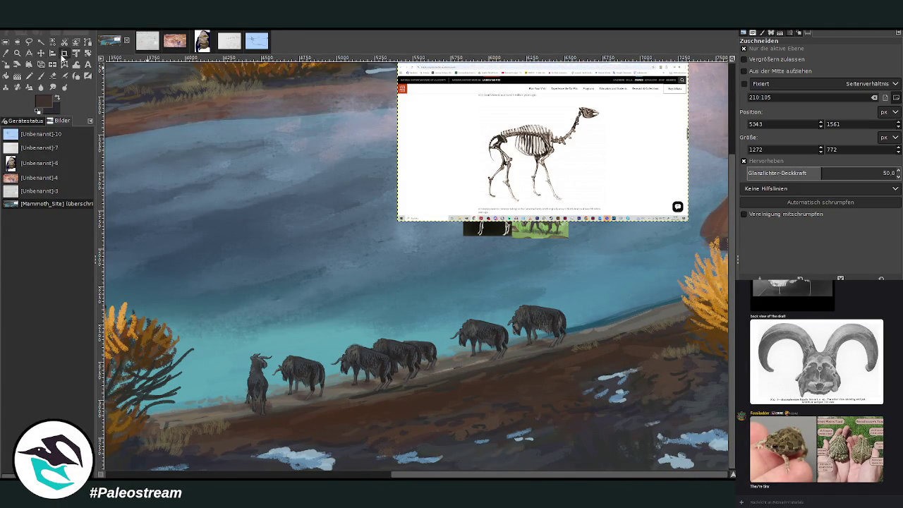
pyautogui.moveTo(471, 100); pyautogui.dragTo(608, 207)
pyautogui.press('Return')
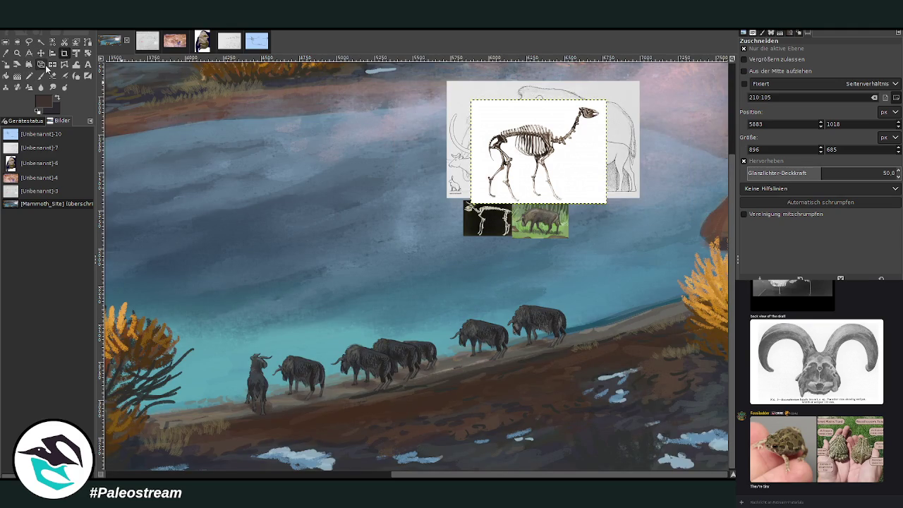
# Mirror the camel skeleton horizontally and move it over the lake above the herd
pyautogui.click(40, 64)
pyautogui.click(583, 155)
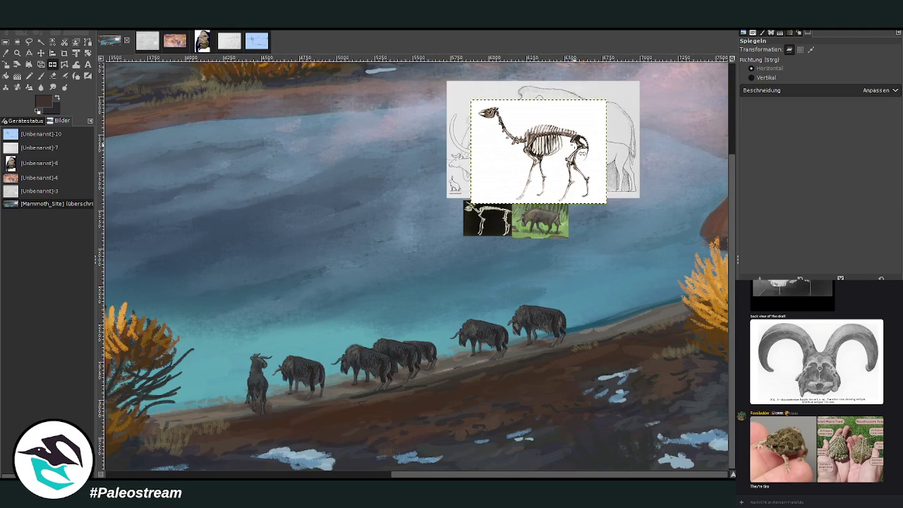
pyautogui.click(41, 53)
pyautogui.moveTo(526, 186)
pyautogui.mouseDown()
pyautogui.moveTo(336, 256)
pyautogui.moveTo(342, 266)
pyautogui.mouseUp()
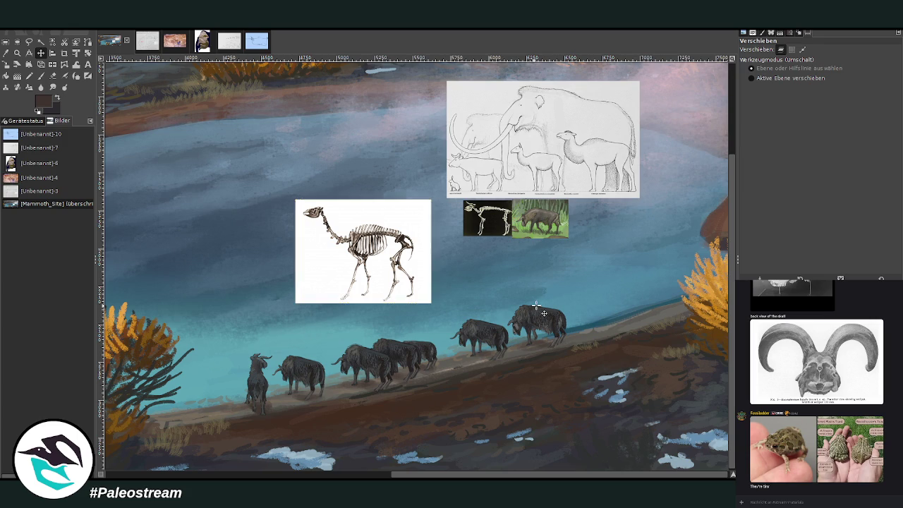
# Paste the skull photo and scale it down to a smaller size
pyautogui.hotkey('ctrl', 'v')
pyautogui.click(5, 64)
pyautogui.click(364, 252)
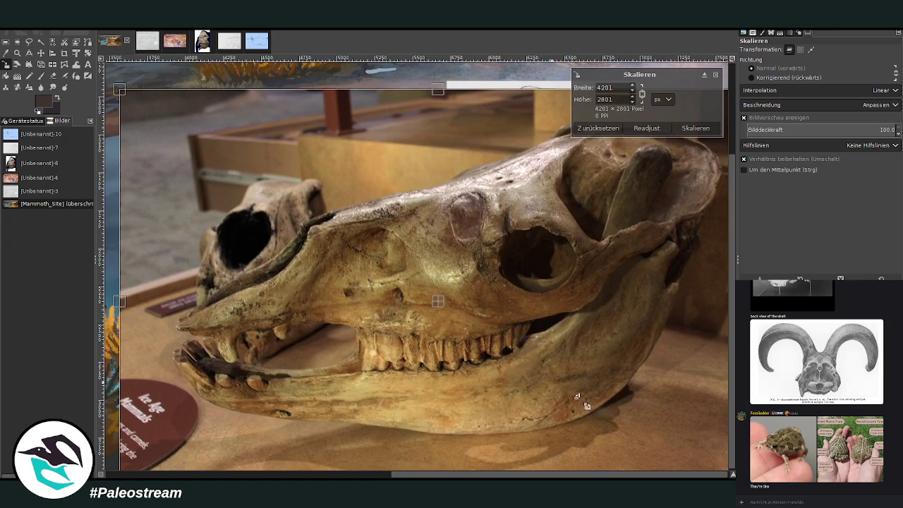
pyautogui.moveTo(576, 397)
pyautogui.mouseDown()
pyautogui.moveTo(310, 227)
pyautogui.moveTo(359, 258)
pyautogui.mouseUp()
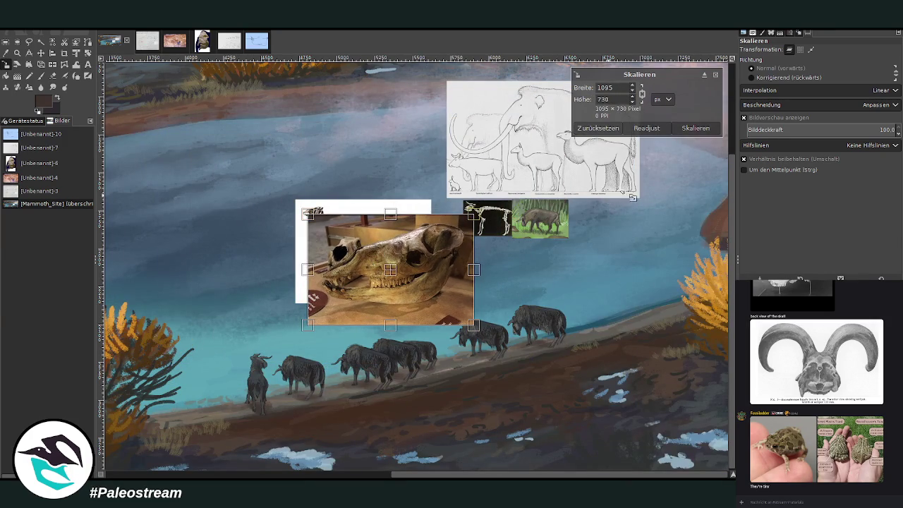
pyautogui.click(695, 128)
# Crop the skull photo to a frame around the skull
pyautogui.hotkey('shift', 'c')
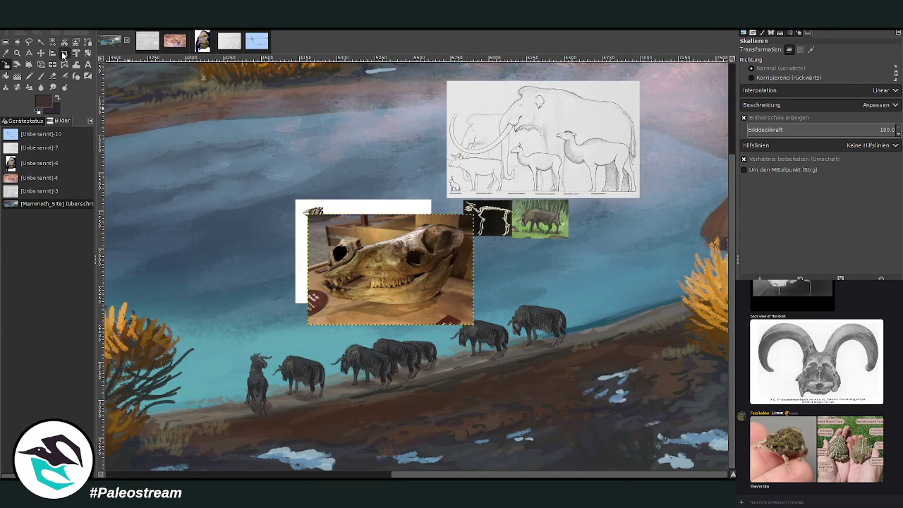
pyautogui.moveTo(322, 225); pyautogui.dragTo(468, 311)
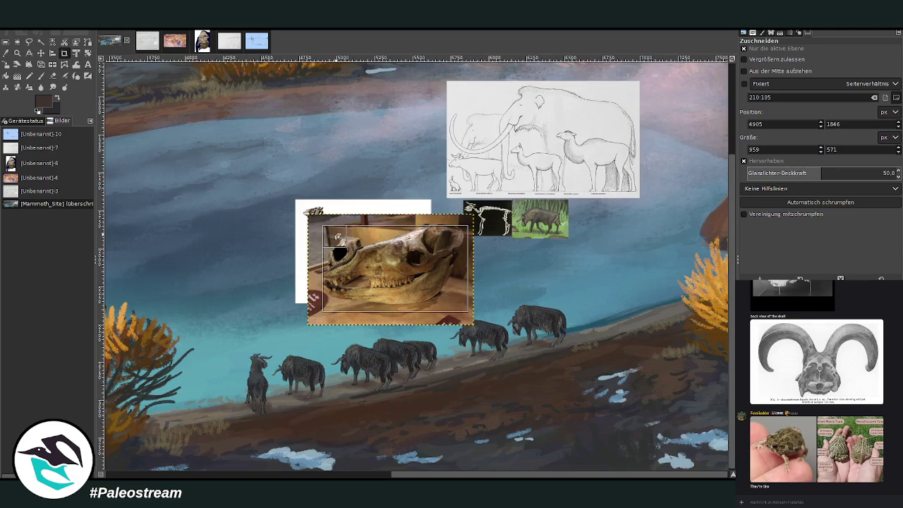
pyautogui.moveTo(322, 226); pyautogui.dragTo(319, 221)
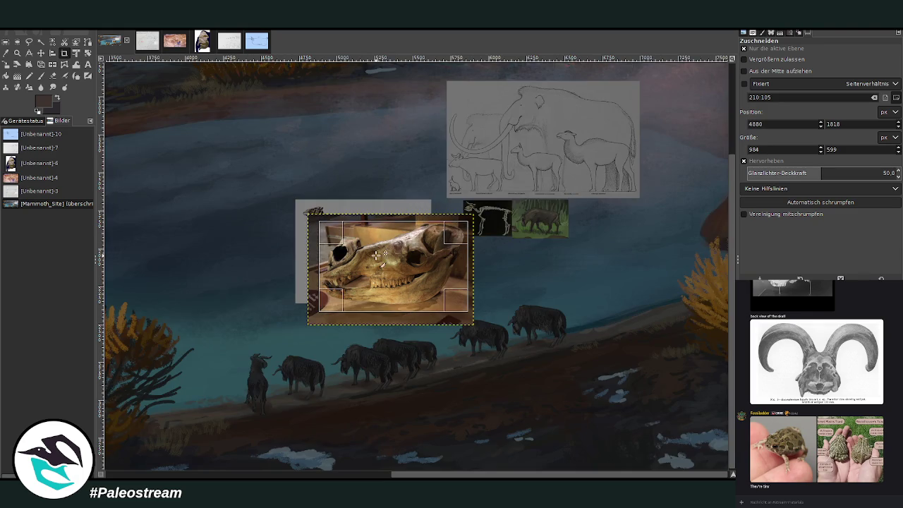
pyautogui.click(376, 254)
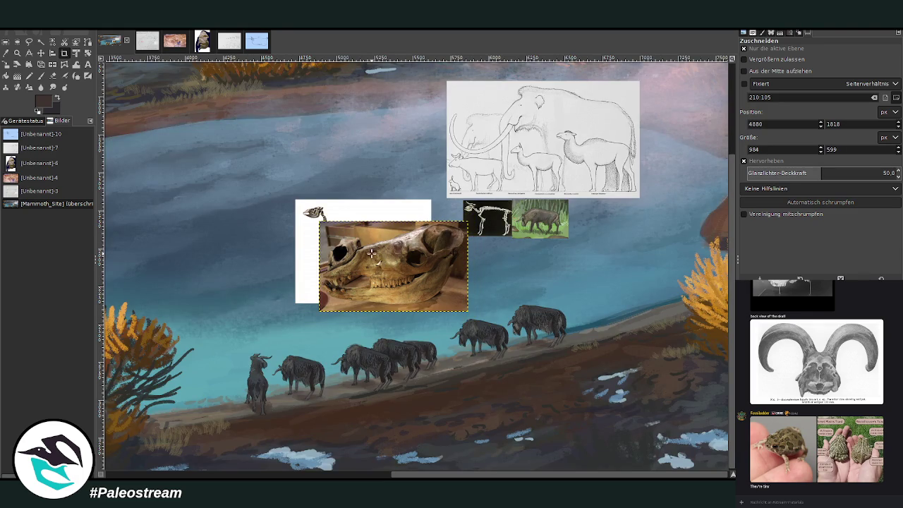
# Move the skull photo right and pull the skeleton and bison thumbnails out from behind it
pyautogui.click(40, 52)
pyautogui.moveTo(403, 257); pyautogui.dragTo(606, 238)
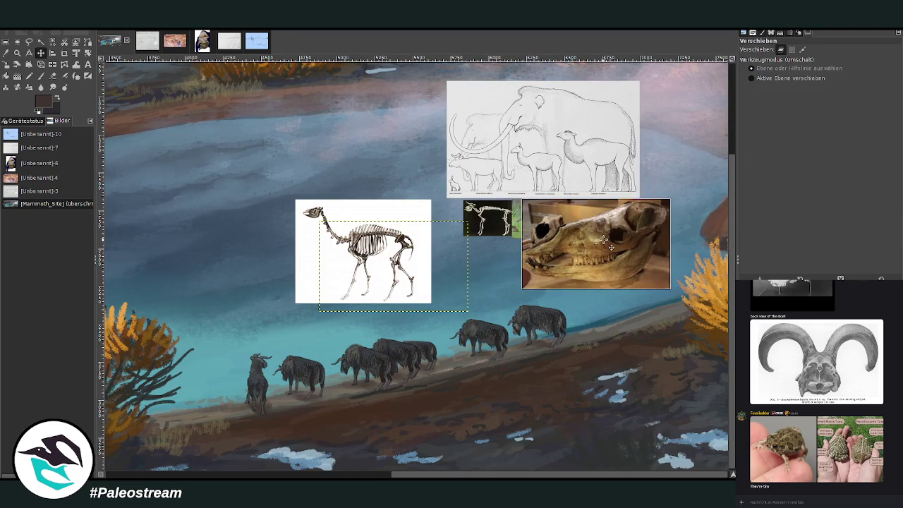
pyautogui.moveTo(467, 212); pyautogui.dragTo(366, 137)
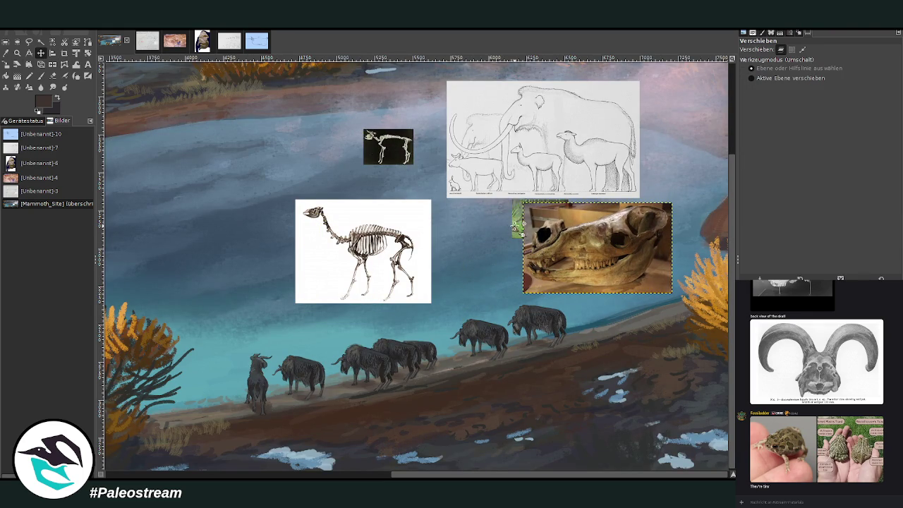
pyautogui.moveTo(521, 225); pyautogui.dragTo(316, 148)
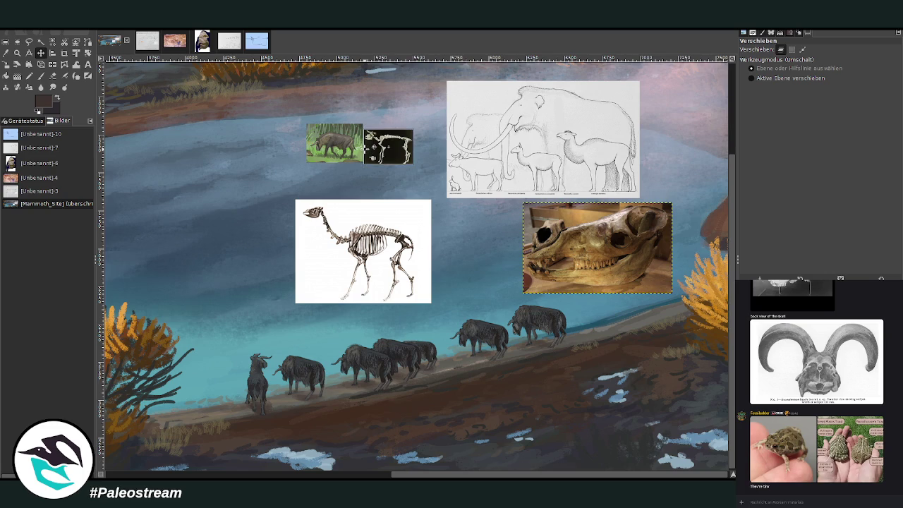
# Clear and delete the small skeleton and bison thumbnail layers, hiding the layer boundary
pyautogui.click(388, 146)
pyautogui.press('Delete')
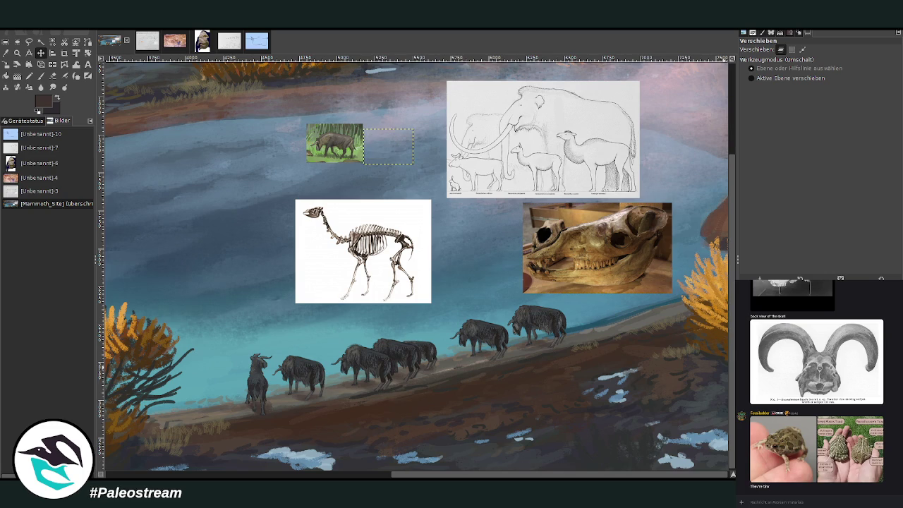
pyautogui.hotkey('shift', 'ctrl', 'x')
pyautogui.click(334, 143)
pyautogui.press('Delete')
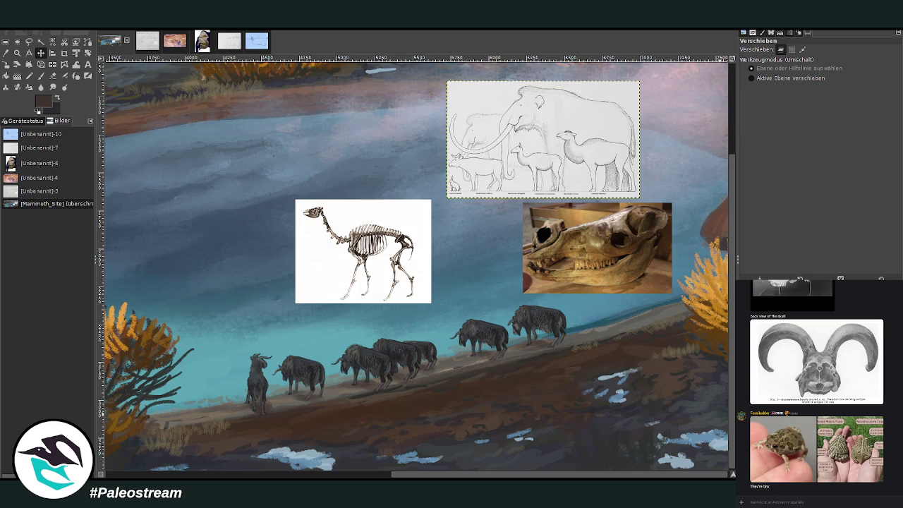
pyautogui.click(536, 324)
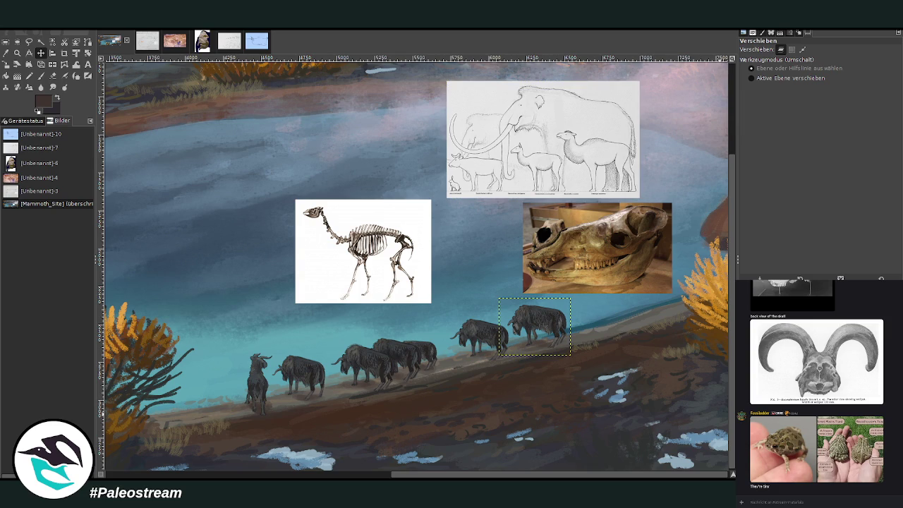
pyautogui.hotkey('ctrl', 'h')
pyautogui.click(16, 53)
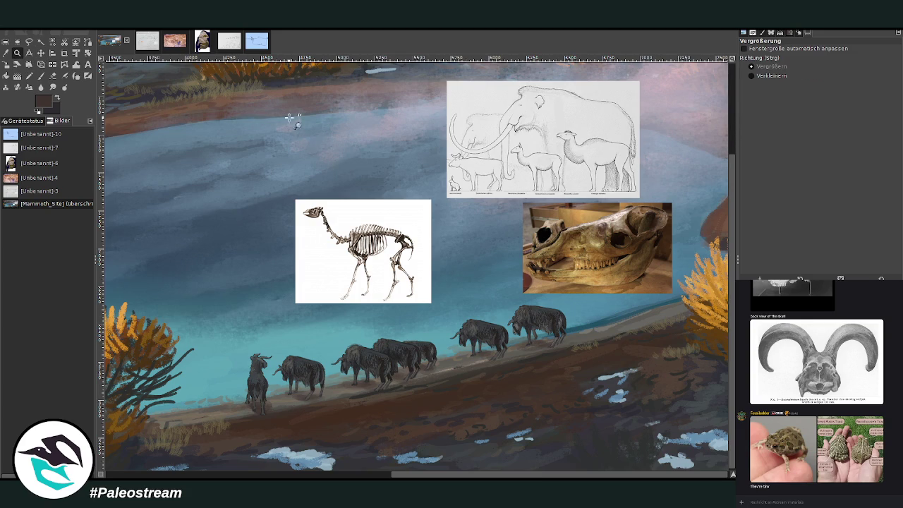
# Set the Chalk 03 paintbrush to size 59 and 81.7 opacity, drawing a first curve below the herd
pyautogui.moveTo(268, 103)
pyautogui.mouseDown()
pyautogui.moveTo(653, 446)
pyautogui.moveTo(632, 409)
pyautogui.mouseUp()
pyautogui.press('p')
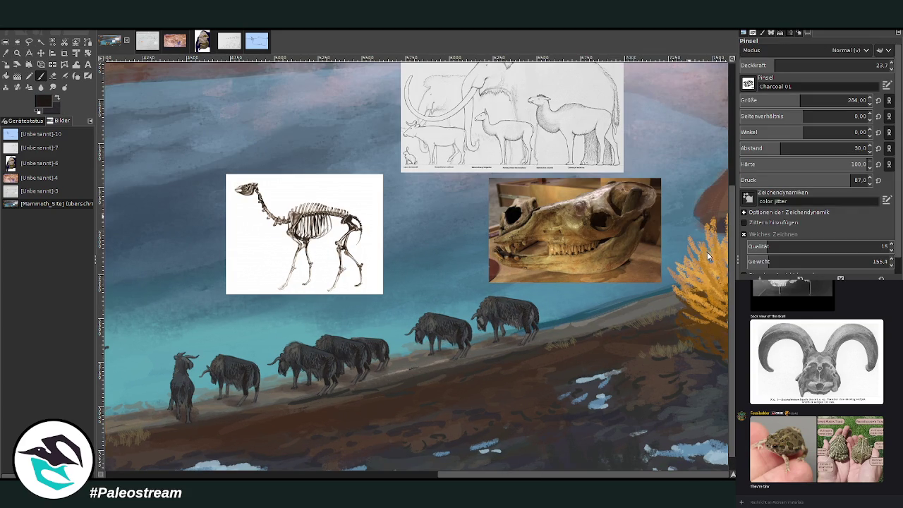
pyautogui.scroll(1, 748, 83)
pyautogui.scroll(-5, 804, 100)
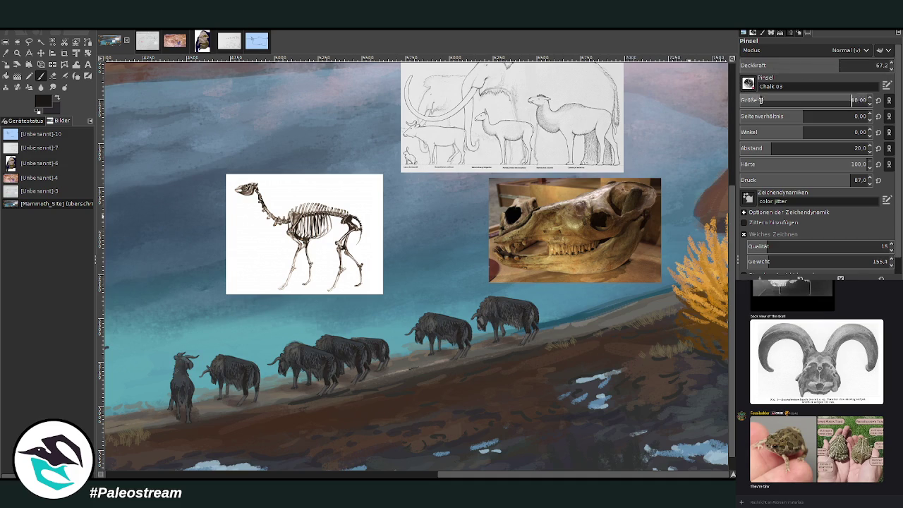
pyautogui.click(847, 66)
pyautogui.moveTo(846, 66); pyautogui.dragTo(856, 66)
pyautogui.click(851, 100)
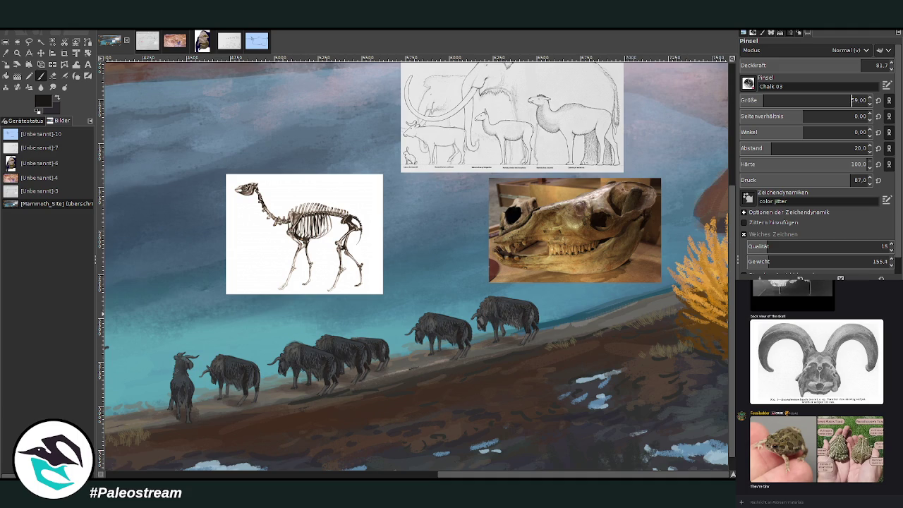
pyautogui.hotkey('ctrl', 'z')
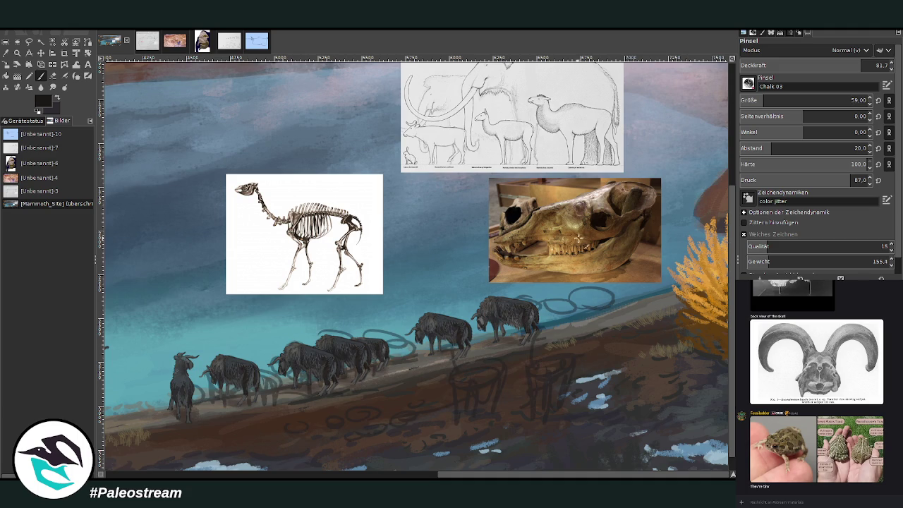
pyautogui.hotkey('ctrl', 'y')
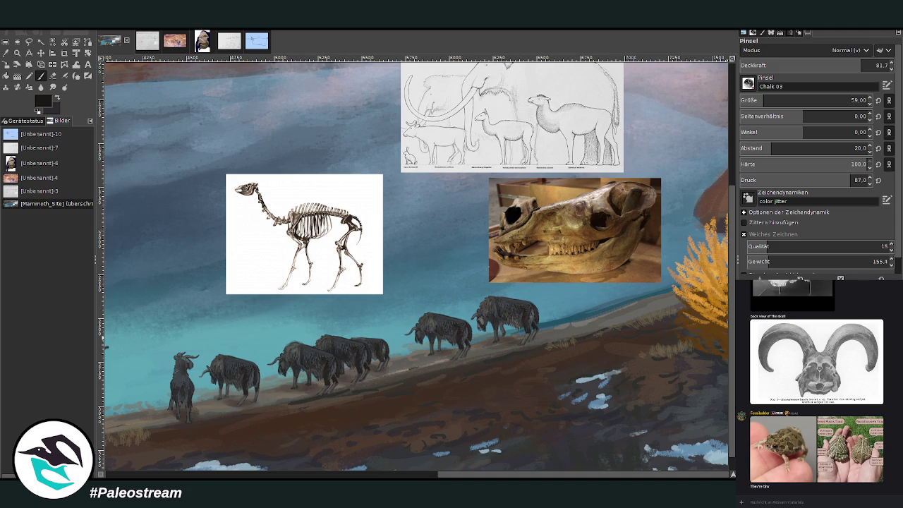
pyautogui.click(40, 77)
pyautogui.moveTo(519, 372)
pyautogui.mouseDown()
pyautogui.moveTo(538, 395)
pyautogui.moveTo(580, 369)
pyautogui.moveTo(583, 356)
pyautogui.mouseUp()
# Move the mammoth drawing left and settle the skull photo and camel skeleton at top right
pyautogui.press('m')
pyautogui.moveTo(426, 89); pyautogui.dragTo(362, 83)
pyautogui.moveTo(560, 196)
pyautogui.mouseDown()
pyautogui.moveTo(602, 136)
pyautogui.moveTo(620, 83)
pyautogui.mouseUp()
pyautogui.moveTo(303, 233)
pyautogui.mouseDown()
pyautogui.moveTo(586, 230)
pyautogui.moveTo(645, 219)
pyautogui.mouseUp()
pyautogui.moveTo(594, 117); pyautogui.dragTo(606, 115)
pyautogui.moveTo(638, 218); pyautogui.dragTo(644, 222)
# Sketch the long-legged animal's body outline and legs on the shore right of the herd
pyautogui.press('p')
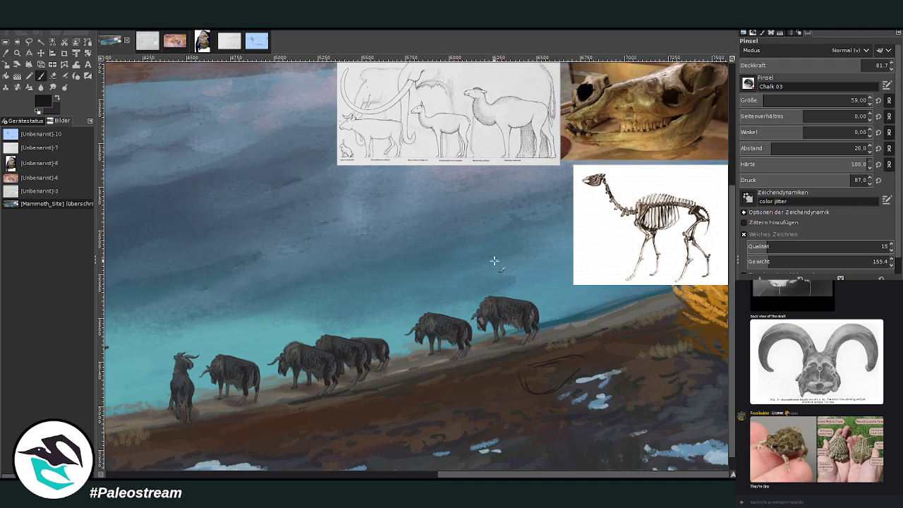
pyautogui.moveTo(529, 362)
pyautogui.mouseDown()
pyautogui.moveTo(513, 368)
pyautogui.moveTo(570, 358)
pyautogui.moveTo(546, 363)
pyautogui.moveTo(537, 389)
pyautogui.moveTo(554, 443)
pyautogui.mouseUp()
pyautogui.moveTo(551, 407); pyautogui.dragTo(555, 440)
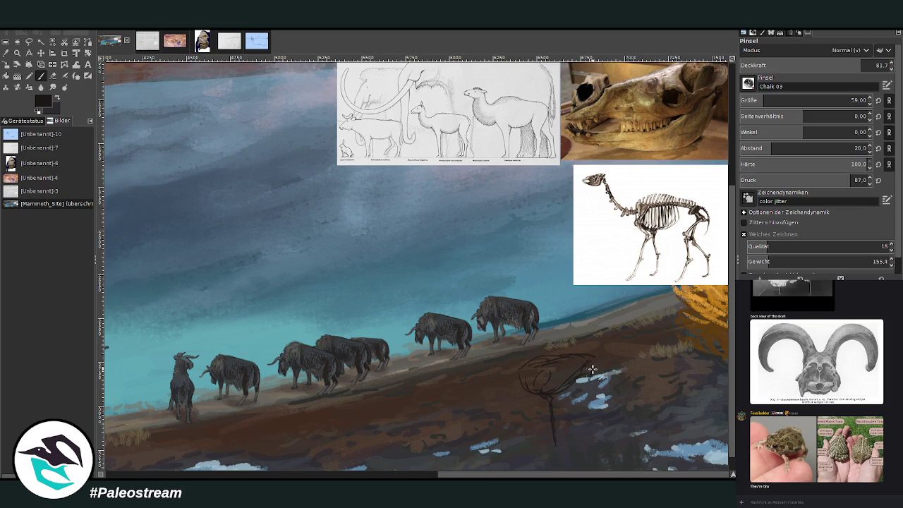
pyautogui.moveTo(588, 379)
pyautogui.mouseDown()
pyautogui.moveTo(609, 409)
pyautogui.moveTo(606, 436)
pyautogui.mouseUp()
pyautogui.moveTo(522, 422); pyautogui.dragTo(510, 457)
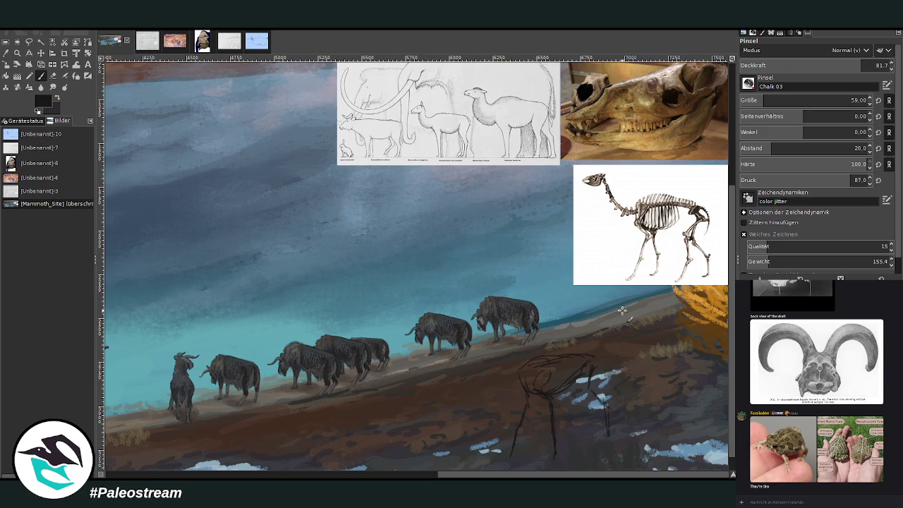
pyautogui.moveTo(566, 393)
pyautogui.mouseDown()
pyautogui.moveTo(570, 427)
pyautogui.moveTo(559, 446)
pyautogui.mouseUp()
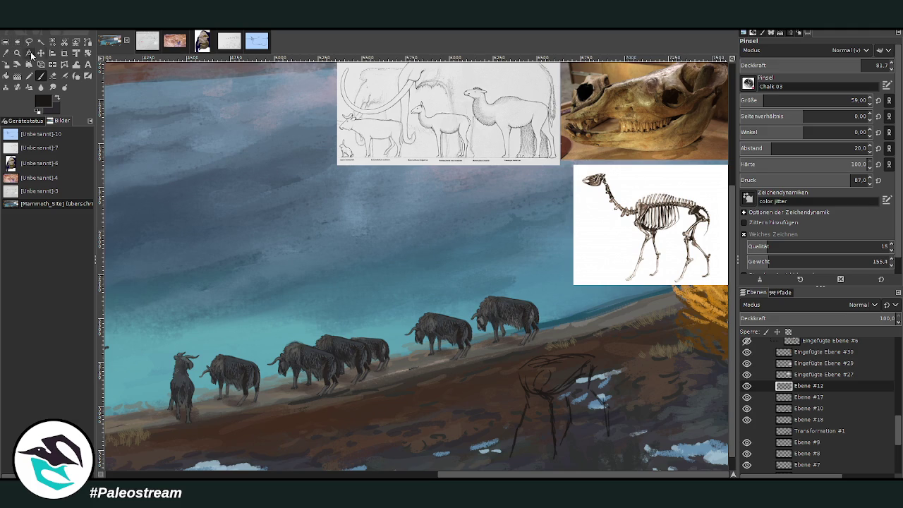
# Perspective-transform the shore sketch layer, pulling its corners out and up, then resume Chalk 03 painting
pyautogui.click(65, 54)
pyautogui.moveTo(201, 197); pyautogui.dragTo(694, 472)
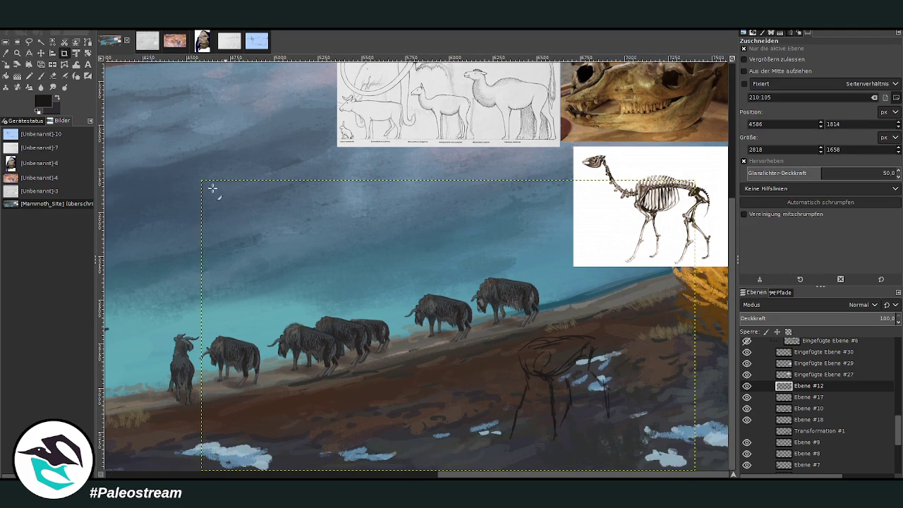
pyautogui.hotkey('shift', 'p')
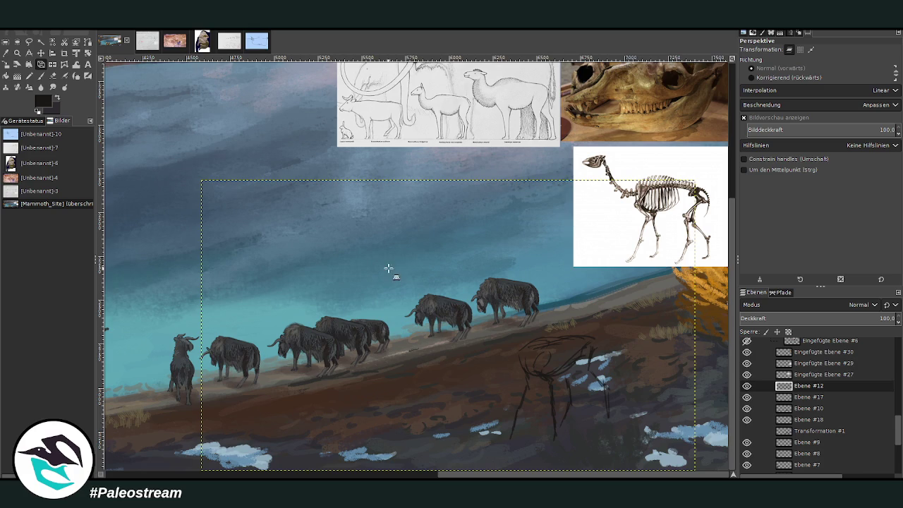
pyautogui.click(621, 234)
pyautogui.moveTo(622, 234); pyautogui.dragTo(632, 222)
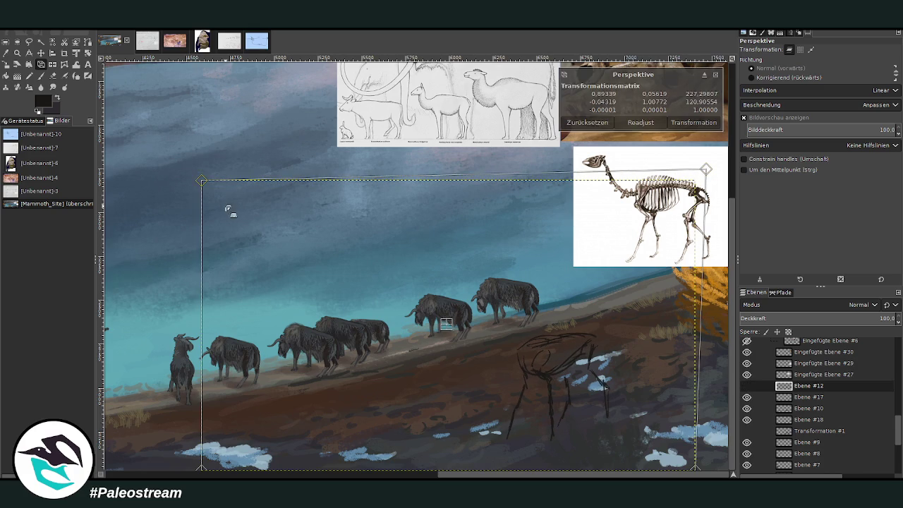
pyautogui.moveTo(227, 204); pyautogui.dragTo(215, 191)
pyautogui.moveTo(653, 452); pyautogui.dragTo(640, 438)
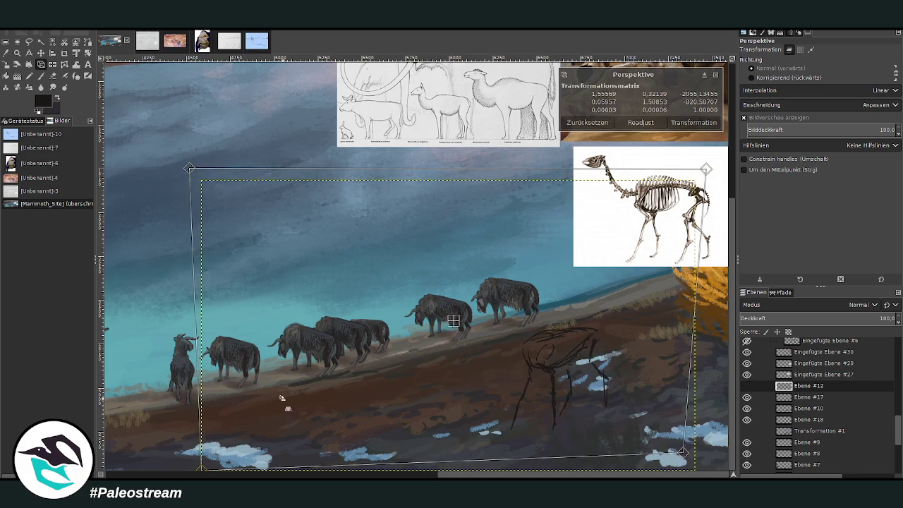
pyautogui.moveTo(236, 208)
pyautogui.mouseDown()
pyautogui.moveTo(230, 200)
pyautogui.moveTo(236, 208)
pyautogui.mouseUp()
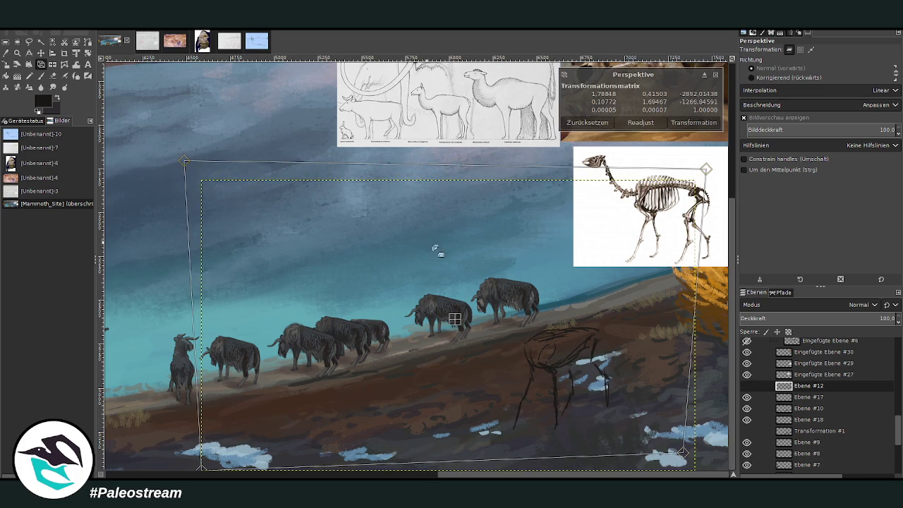
pyautogui.moveTo(652, 354); pyautogui.dragTo(649, 333)
pyautogui.moveTo(705, 170); pyautogui.dragTo(698, 141)
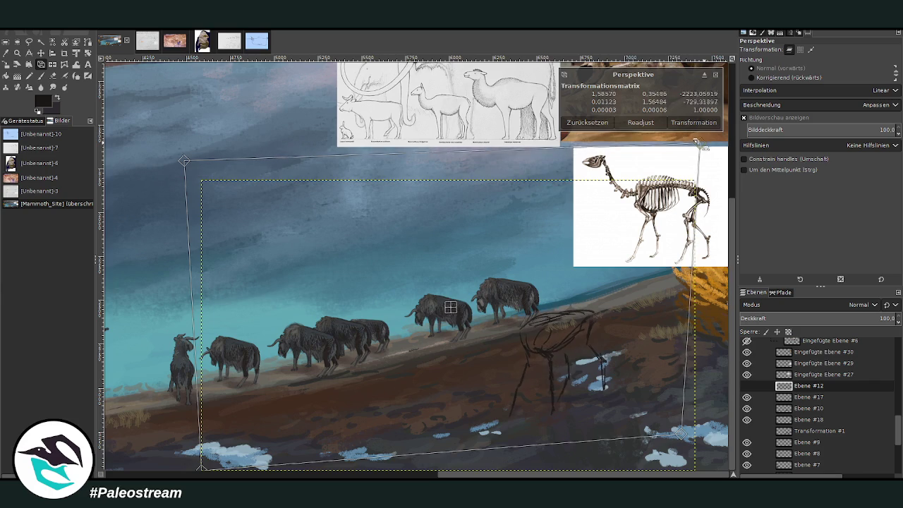
pyautogui.moveTo(679, 431); pyautogui.dragTo(684, 438)
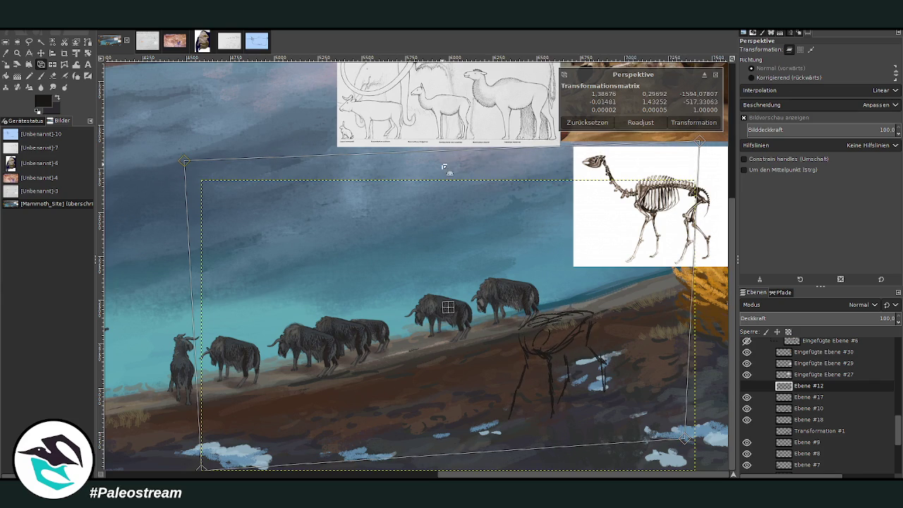
pyautogui.press('Return')
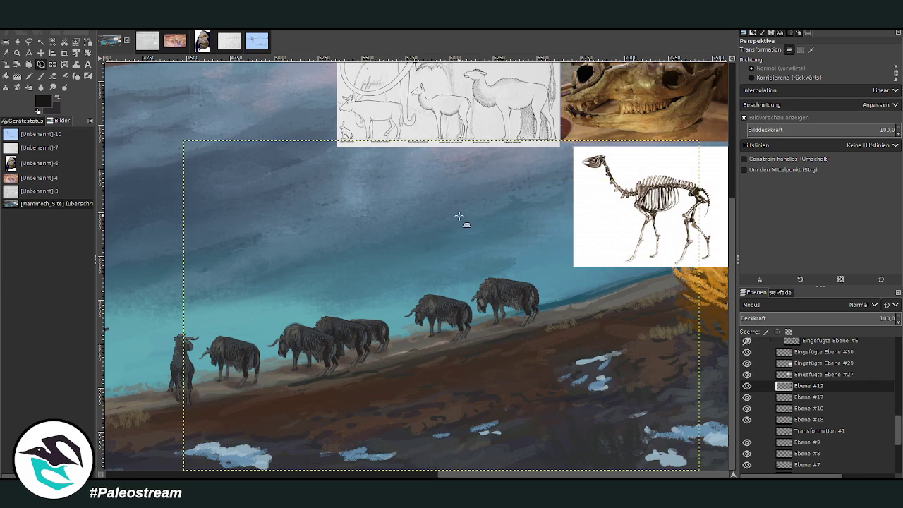
pyautogui.press('p')
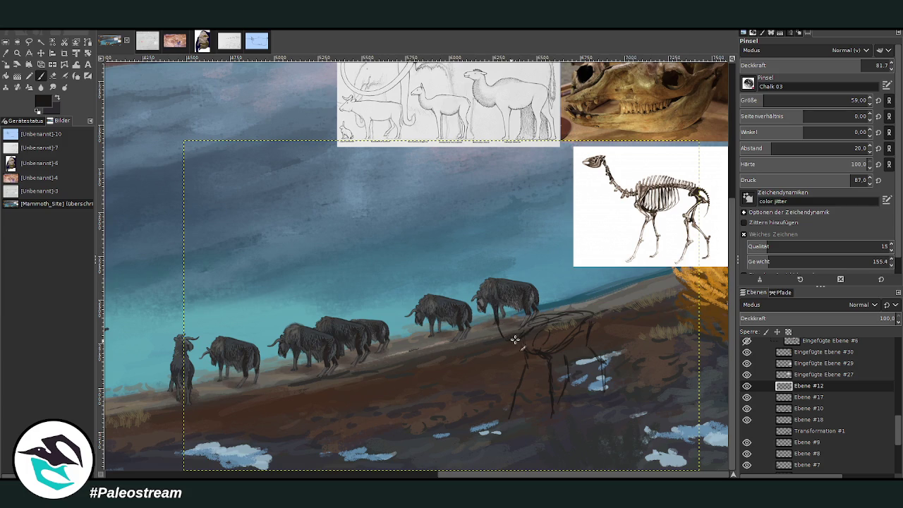
# Shift the camelid line sketch down-right and add a short stroke at its top
pyautogui.click(40, 53)
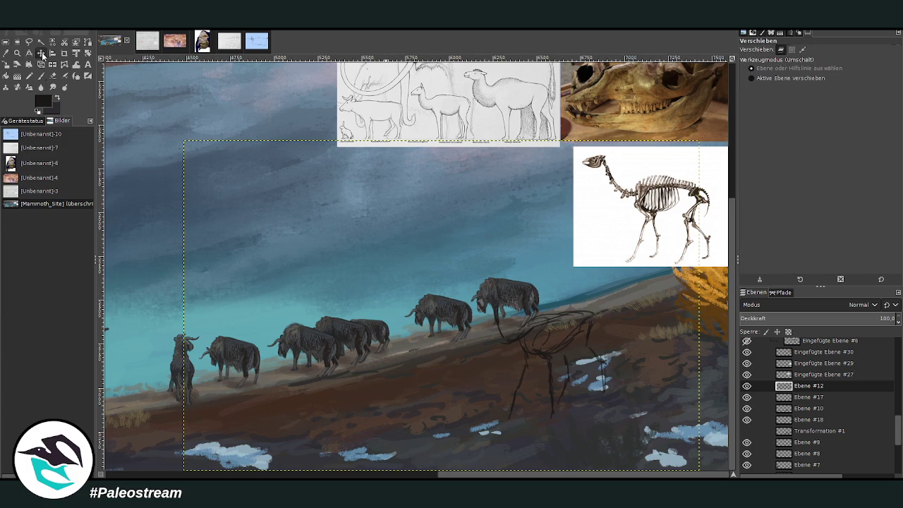
pyautogui.moveTo(541, 353); pyautogui.dragTo(559, 371)
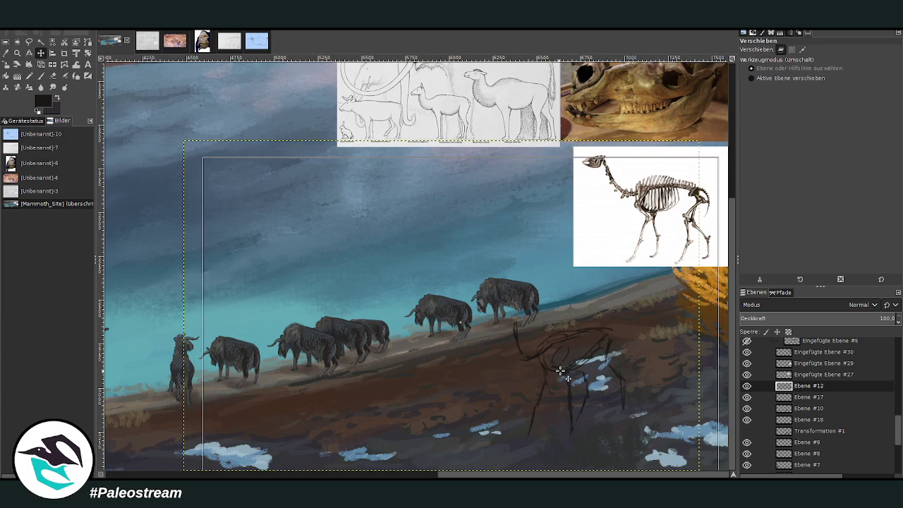
pyautogui.press('p')
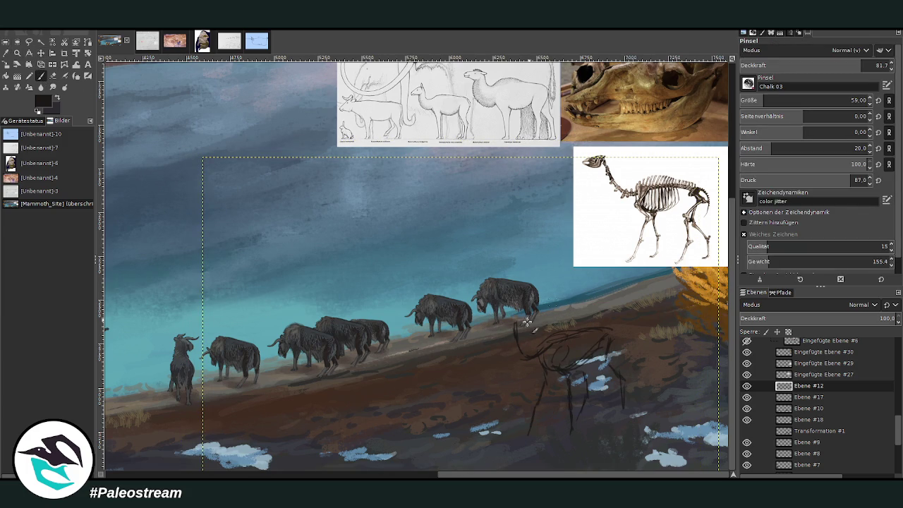
pyautogui.moveTo(519, 324); pyautogui.dragTo(501, 319)
# Move the skeleton reference, skull photo and animal comparison sketch down and right
pyautogui.click(41, 53)
pyautogui.moveTo(633, 247); pyautogui.dragTo(640, 286)
pyautogui.moveTo(608, 106); pyautogui.dragTo(614, 149)
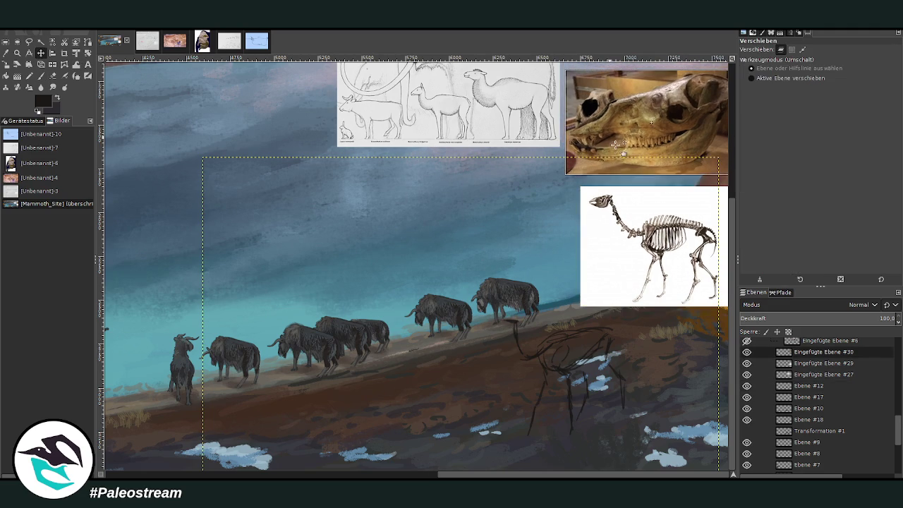
pyautogui.moveTo(490, 115)
pyautogui.mouseDown()
pyautogui.moveTo(519, 136)
pyautogui.moveTo(406, 52)
pyautogui.mouseUp()
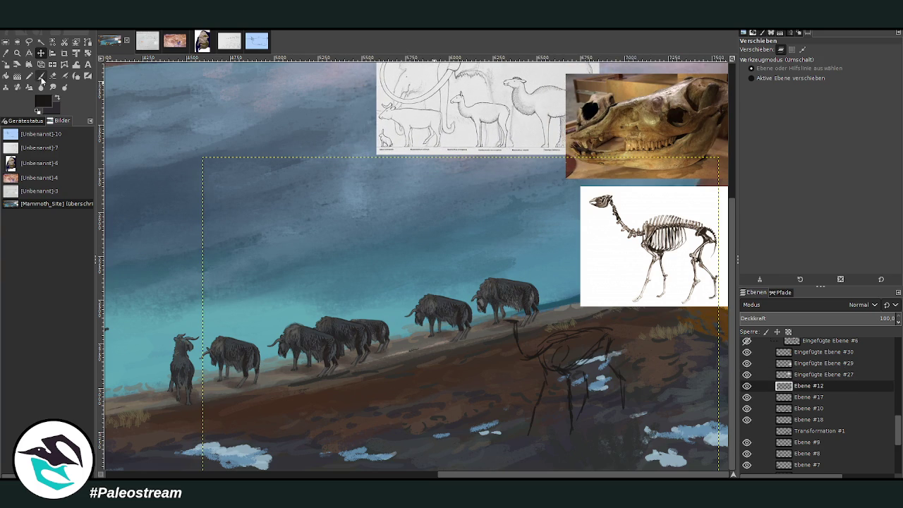
pyautogui.click(41, 75)
pyautogui.click(28, 53)
pyautogui.click(16, 53)
# Darken and fill in the camelid's head below the lead musk ox with chalk strokes
pyautogui.moveTo(290, 83); pyautogui.dragTo(658, 437)
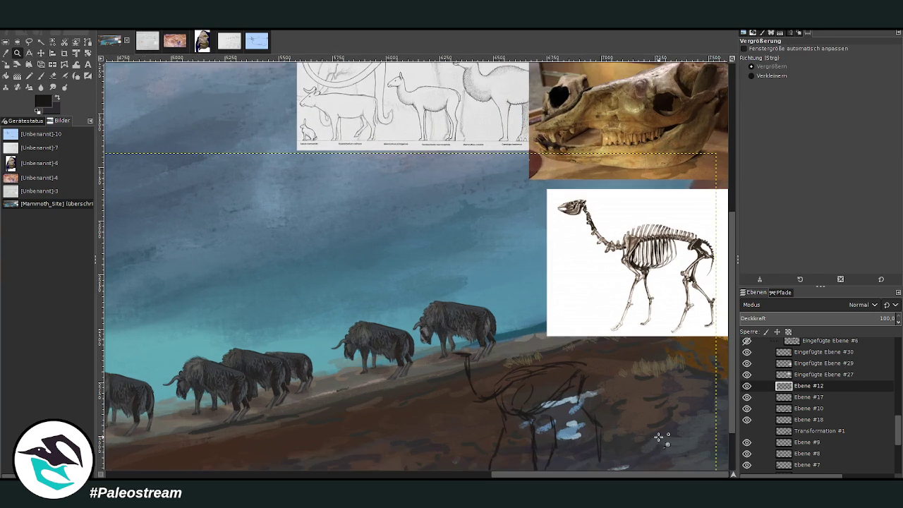
pyautogui.click(41, 76)
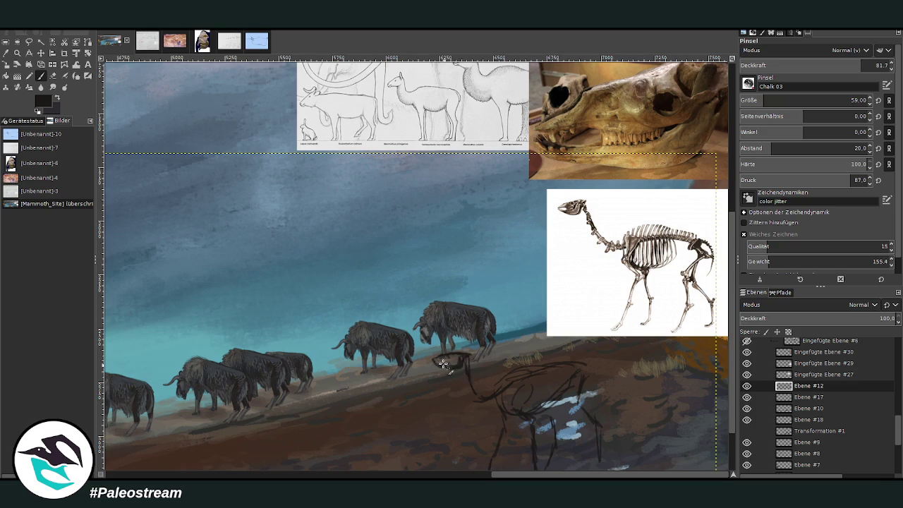
pyautogui.hotkey('shift', 'e')
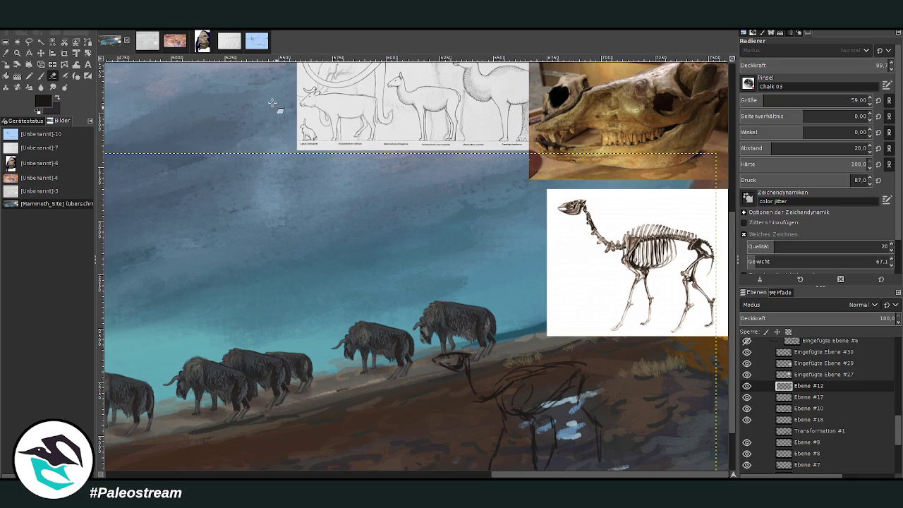
pyautogui.click(41, 75)
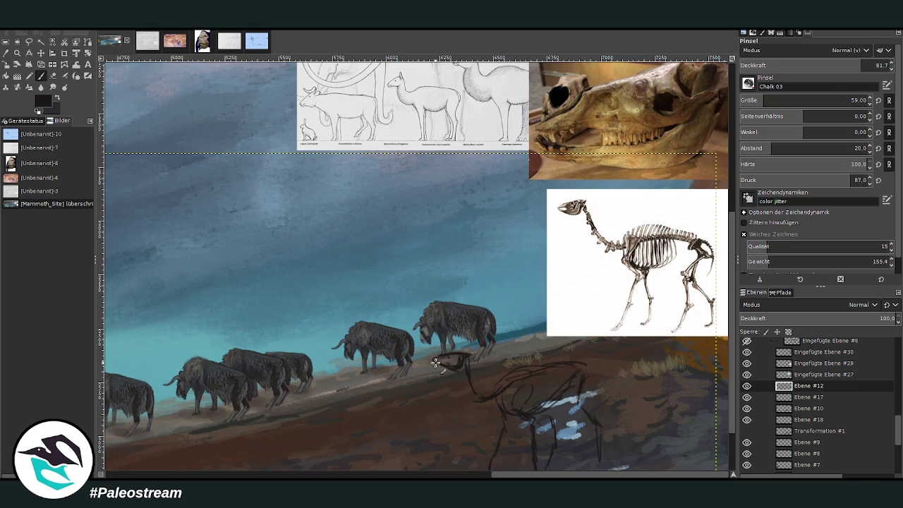
pyautogui.moveTo(447, 353); pyautogui.dragTo(448, 363)
pyautogui.moveTo(444, 358)
pyautogui.mouseDown()
pyautogui.moveTo(498, 399)
pyautogui.moveTo(534, 364)
pyautogui.moveTo(512, 369)
pyautogui.moveTo(538, 380)
pyautogui.moveTo(525, 395)
pyautogui.moveTo(522, 375)
pyautogui.moveTo(553, 384)
pyautogui.moveTo(544, 401)
pyautogui.moveTo(576, 367)
pyautogui.moveTo(577, 416)
pyautogui.mouseUp()
# Firm up the camelid's rear haunch and redraw the hind leg darker and thicker
pyautogui.moveTo(576, 374)
pyautogui.mouseDown()
pyautogui.moveTo(575, 401)
pyautogui.moveTo(585, 379)
pyautogui.moveTo(587, 406)
pyautogui.mouseUp()
pyautogui.scroll(-2, 725, 414)
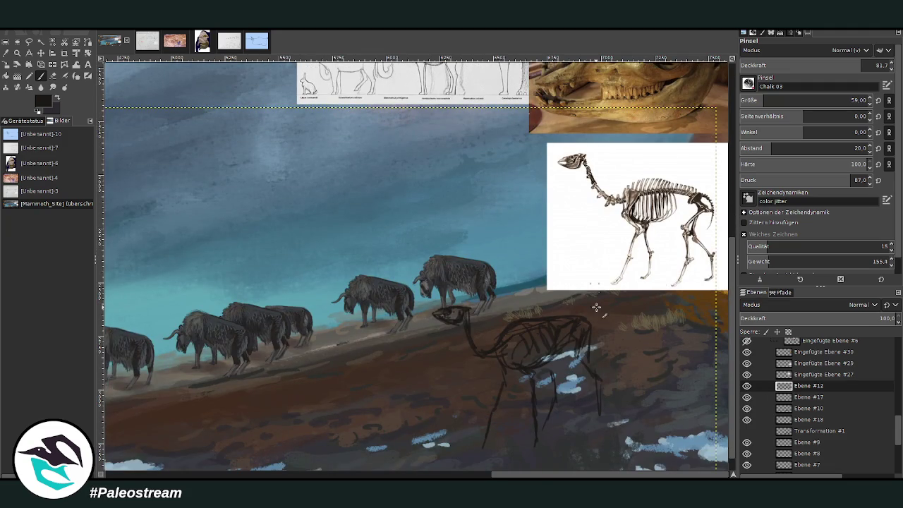
pyautogui.moveTo(589, 327)
pyautogui.mouseDown()
pyautogui.moveTo(582, 368)
pyautogui.moveTo(602, 407)
pyautogui.mouseUp()
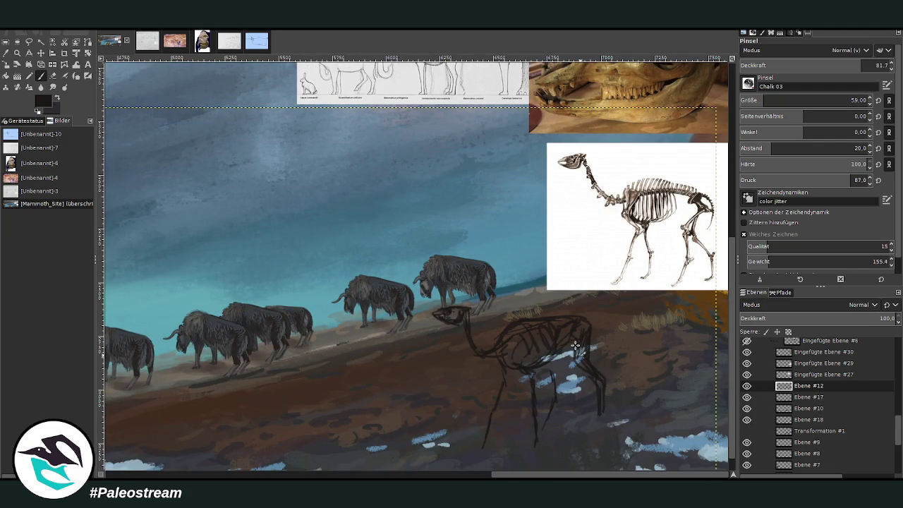
pyautogui.moveTo(574, 353); pyautogui.dragTo(599, 413)
pyautogui.press('z')
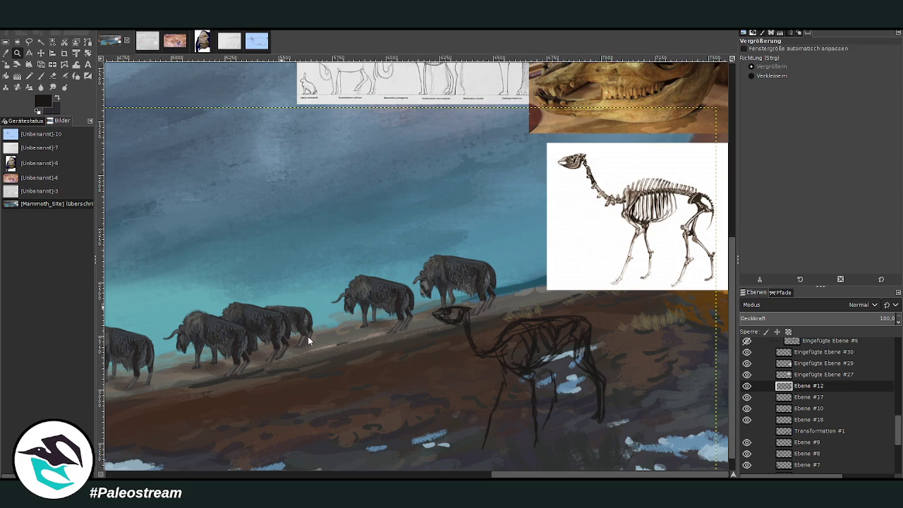
# Paste the dromedary muscle diagram and scale it to 824×533 px above the herd
pyautogui.hotkey('ctrl', 'v')
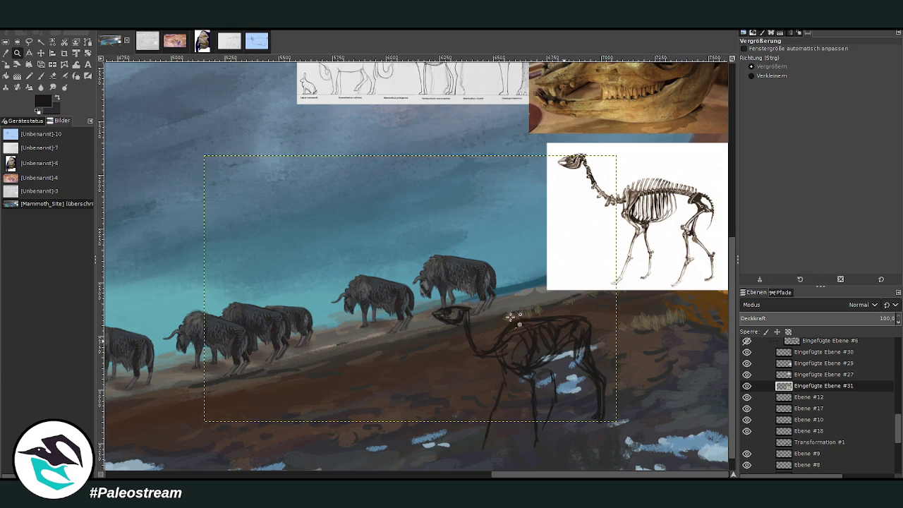
pyautogui.click(6, 63)
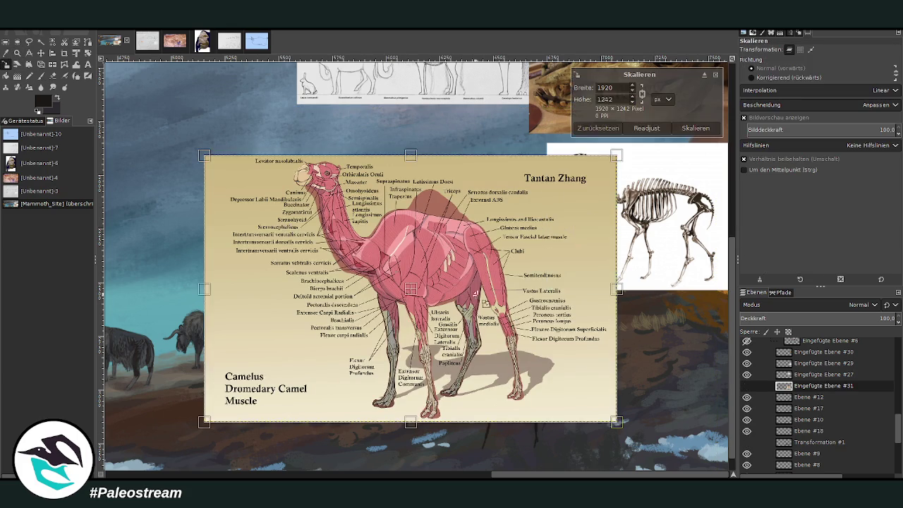
pyautogui.moveTo(615, 421); pyautogui.dragTo(476, 331)
pyautogui.moveTo(352, 232)
pyautogui.mouseDown()
pyautogui.moveTo(385, 252)
pyautogui.moveTo(438, 169)
pyautogui.mouseUp()
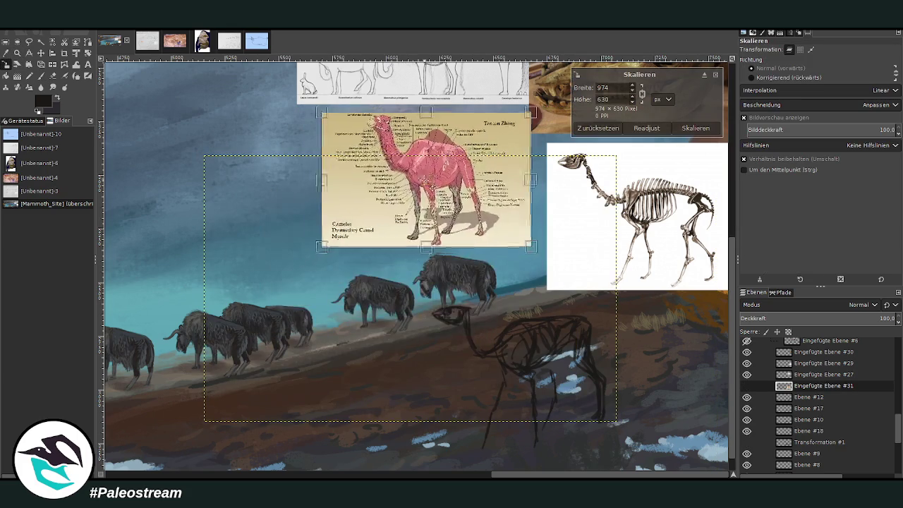
pyautogui.moveTo(322, 111); pyautogui.dragTo(355, 131)
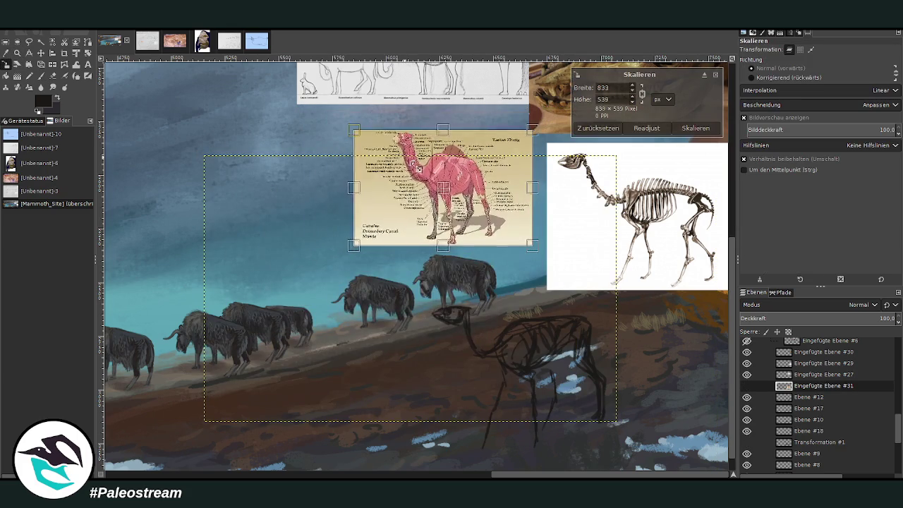
pyautogui.click(695, 128)
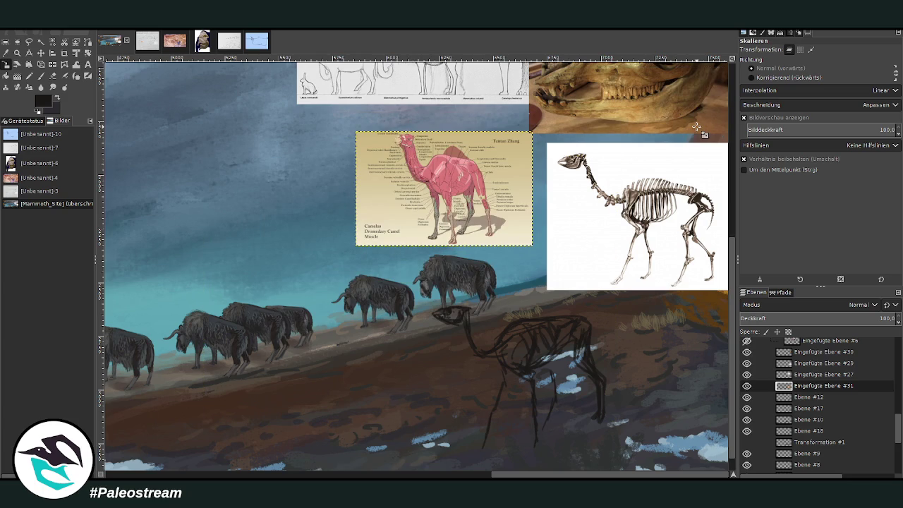
# Make layer Ebene #12 the active layer
pyautogui.press('w')
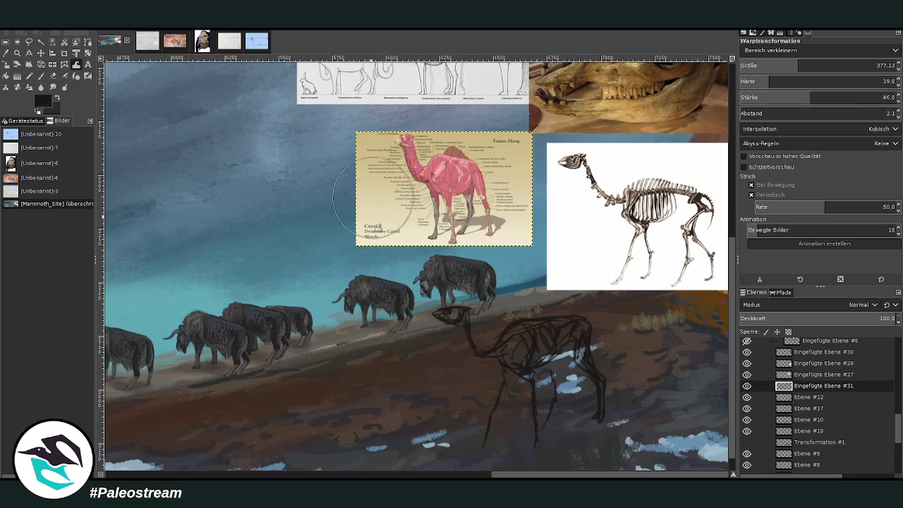
pyautogui.scroll(3, 776, 65)
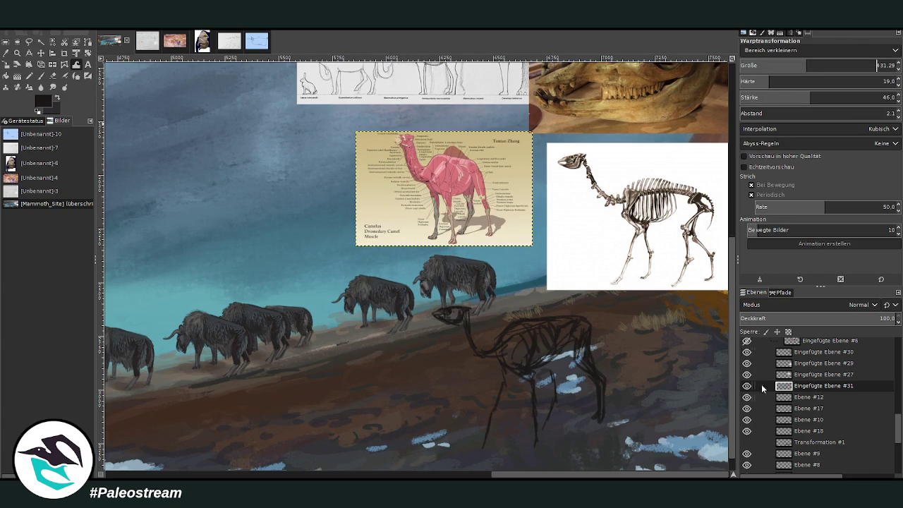
pyautogui.click(795, 398)
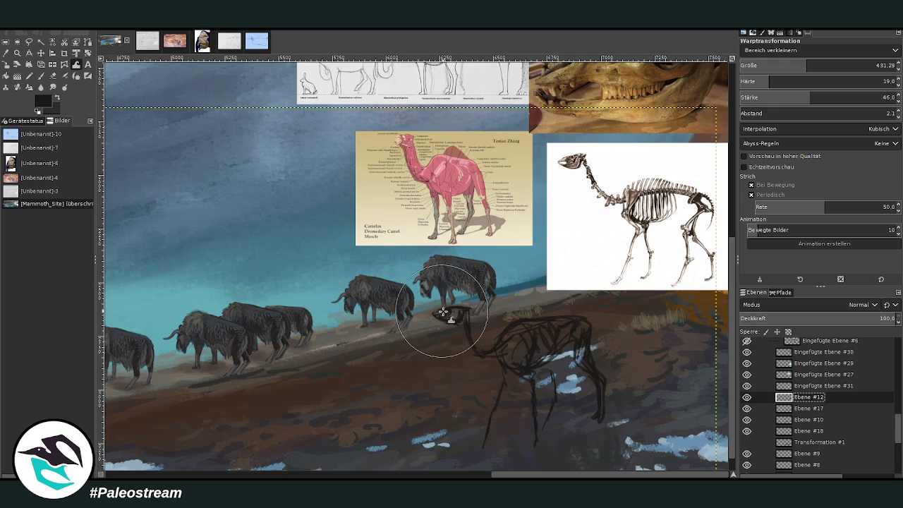
pyautogui.scroll(4, 846, 66)
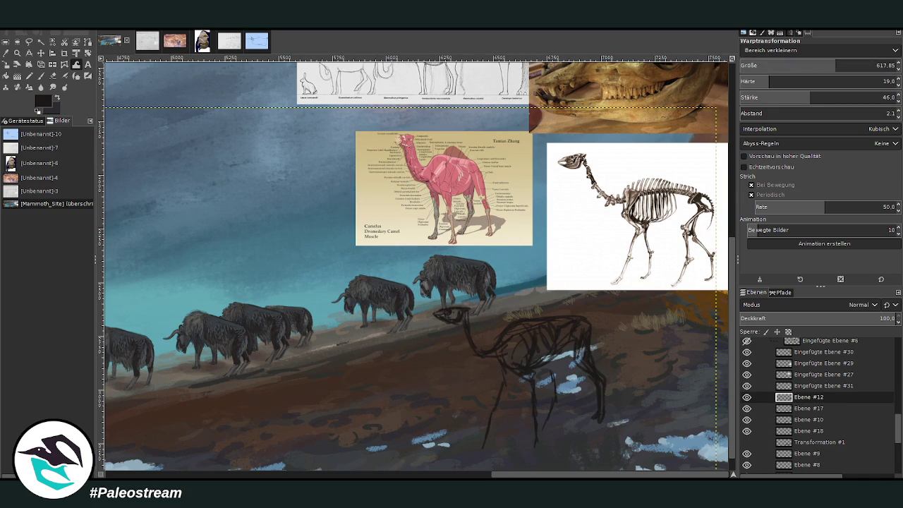
# Thicken the camel's neck and throat, drop a wavy back stroke, and add hip and front-leg lines
pyautogui.press('p')
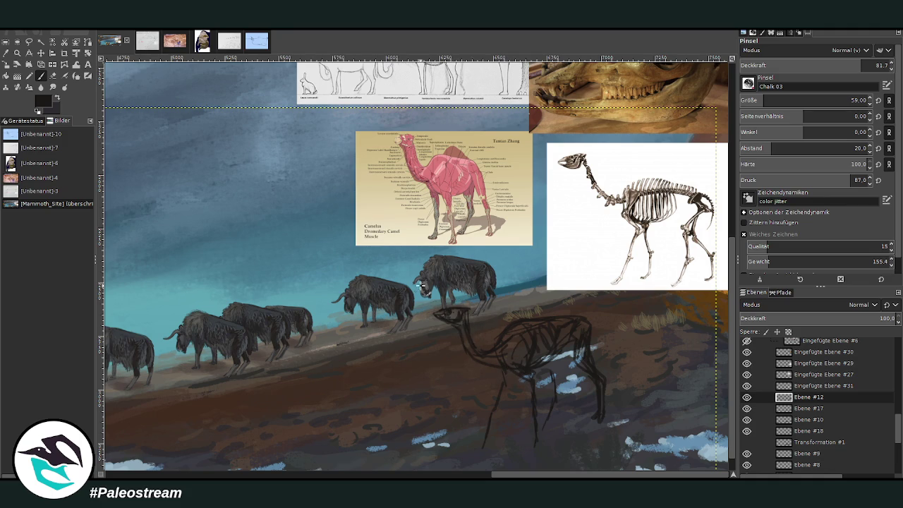
pyautogui.moveTo(478, 341)
pyautogui.mouseDown()
pyautogui.moveTo(505, 339)
pyautogui.moveTo(467, 343)
pyautogui.moveTo(493, 351)
pyautogui.mouseUp()
pyautogui.moveTo(510, 331)
pyautogui.mouseDown()
pyautogui.moveTo(554, 298)
pyautogui.moveTo(599, 313)
pyautogui.mouseUp()
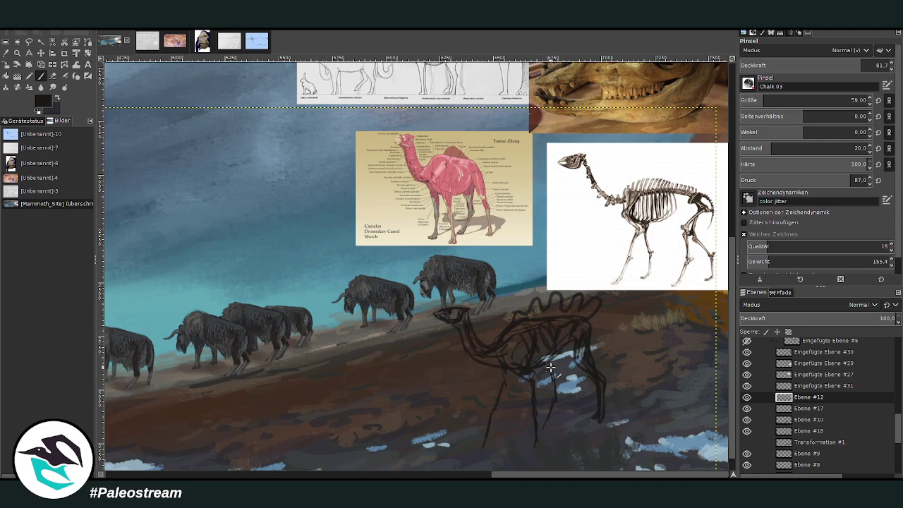
pyautogui.hotkey('ctrl', 'z')
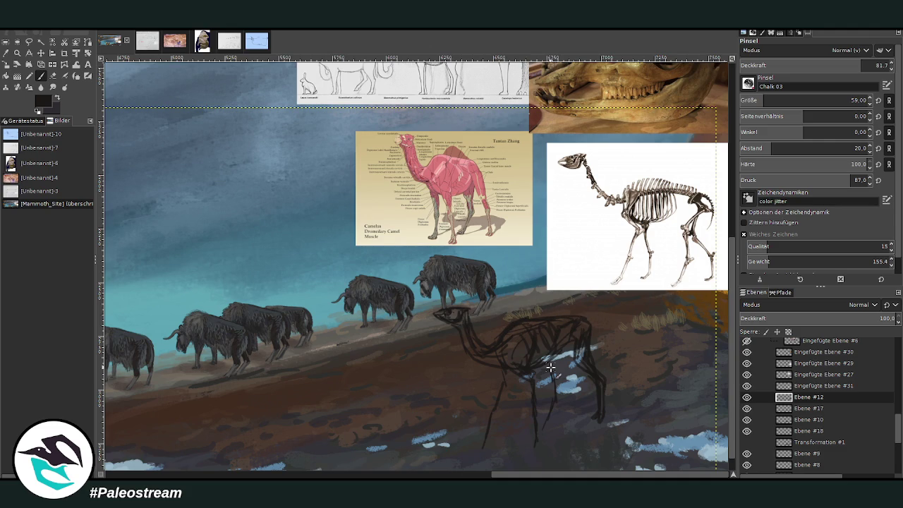
pyautogui.moveTo(571, 336)
pyautogui.mouseDown()
pyautogui.moveTo(581, 354)
pyautogui.moveTo(541, 427)
pyautogui.mouseUp()
pyautogui.moveTo(555, 374); pyautogui.dragTo(557, 405)
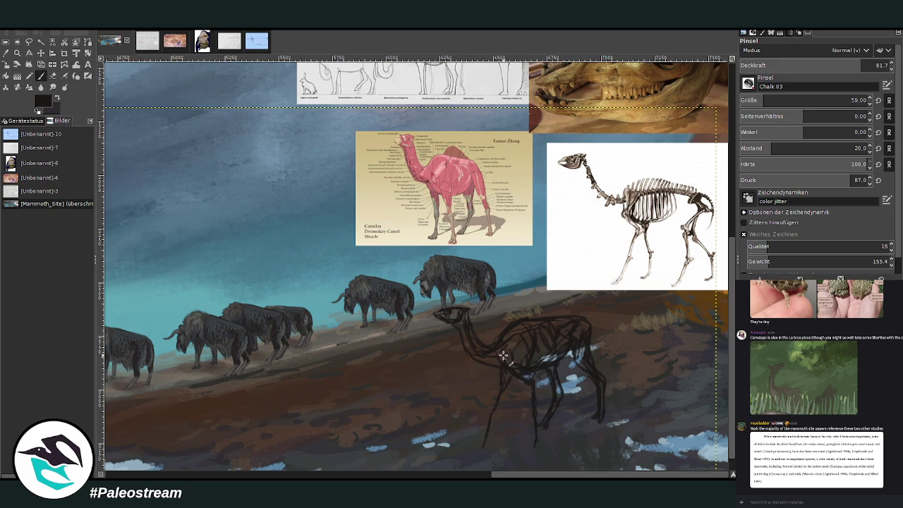
# Darken the camel's chest, front foot, rear leg, neck and head with chalk strokes, then zoom in
pyautogui.moveTo(502, 355)
pyautogui.mouseDown()
pyautogui.moveTo(517, 347)
pyautogui.moveTo(518, 364)
pyautogui.moveTo(504, 377)
pyautogui.mouseUp()
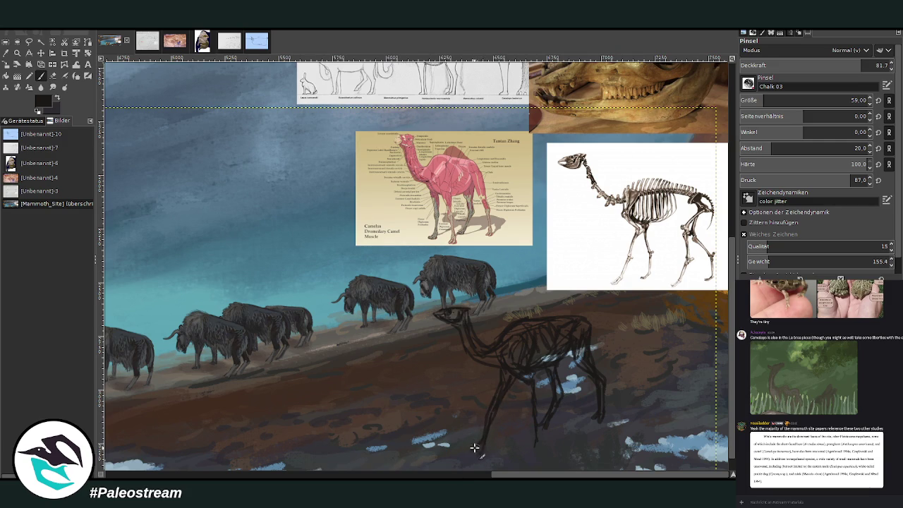
pyautogui.moveTo(476, 446); pyautogui.dragTo(484, 429)
pyautogui.moveTo(536, 439); pyautogui.dragTo(532, 427)
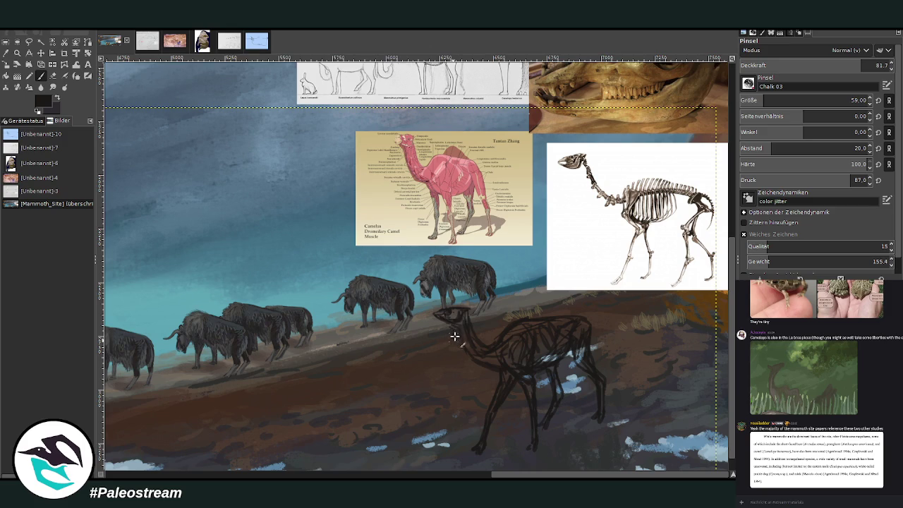
pyautogui.moveTo(459, 350)
pyautogui.mouseDown()
pyautogui.moveTo(474, 384)
pyautogui.moveTo(489, 388)
pyautogui.moveTo(459, 302)
pyautogui.moveTo(470, 320)
pyautogui.moveTo(477, 316)
pyautogui.moveTo(467, 317)
pyautogui.mouseUp()
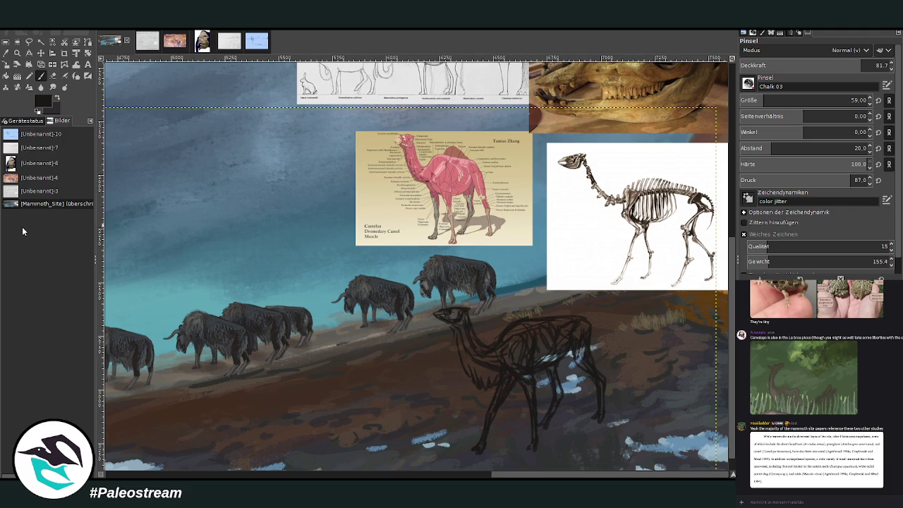
pyautogui.moveTo(461, 304); pyautogui.dragTo(466, 312)
pyautogui.click(17, 53)
pyautogui.moveTo(296, 141); pyautogui.dragTo(612, 455)
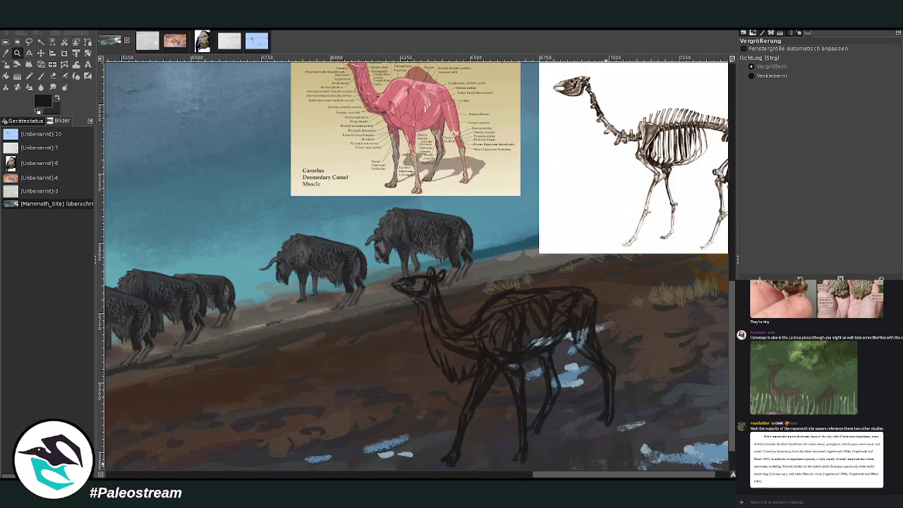
# Refine the camel's head and ear outline with small Paintbrush strokes
pyautogui.click(40, 76)
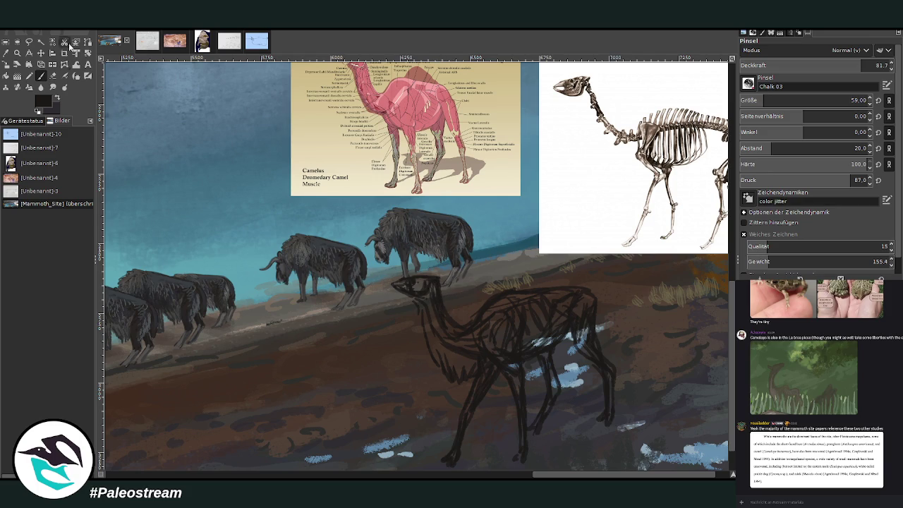
pyautogui.click(53, 75)
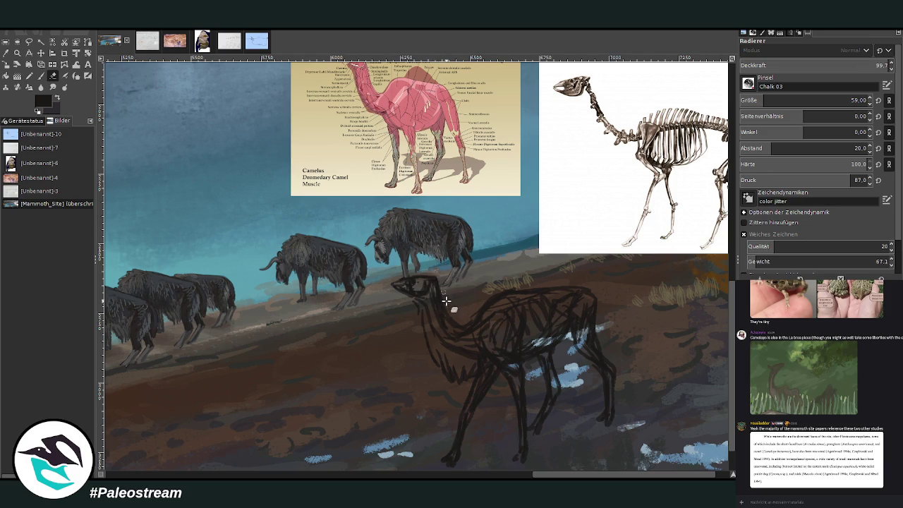
pyautogui.click(41, 76)
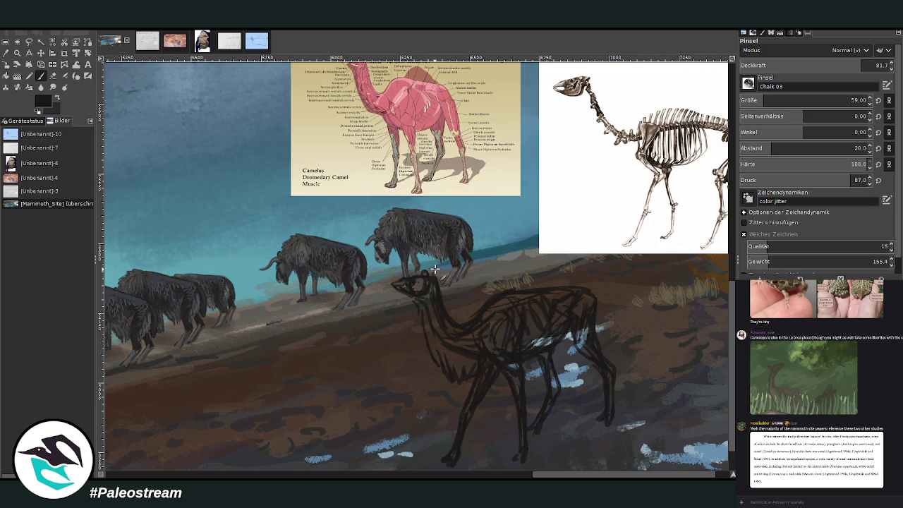
pyautogui.moveTo(435, 269); pyautogui.dragTo(436, 289)
pyautogui.scroll(1, 732, 330)
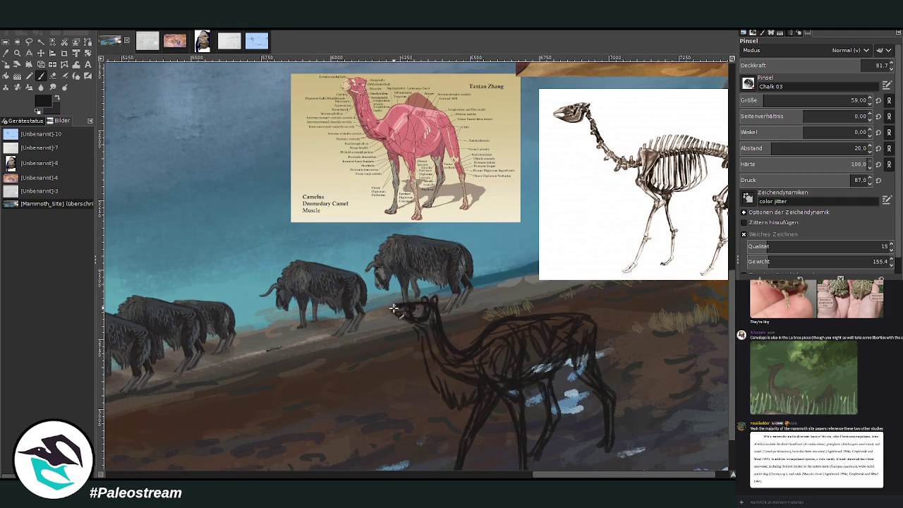
pyautogui.moveTo(393, 308); pyautogui.dragTo(396, 311)
pyautogui.moveTo(402, 313); pyautogui.dragTo(403, 319)
# Zoom in and shade the camel's belly dark with Chalk 03 at size 29, opacity 91.8
pyautogui.press('z')
pyautogui.moveTo(268, 125); pyautogui.dragTo(619, 462)
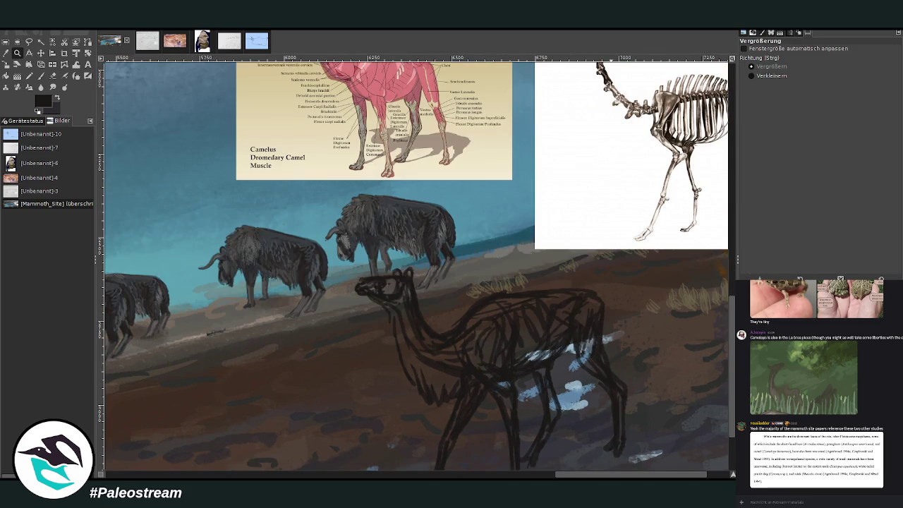
pyautogui.press('p')
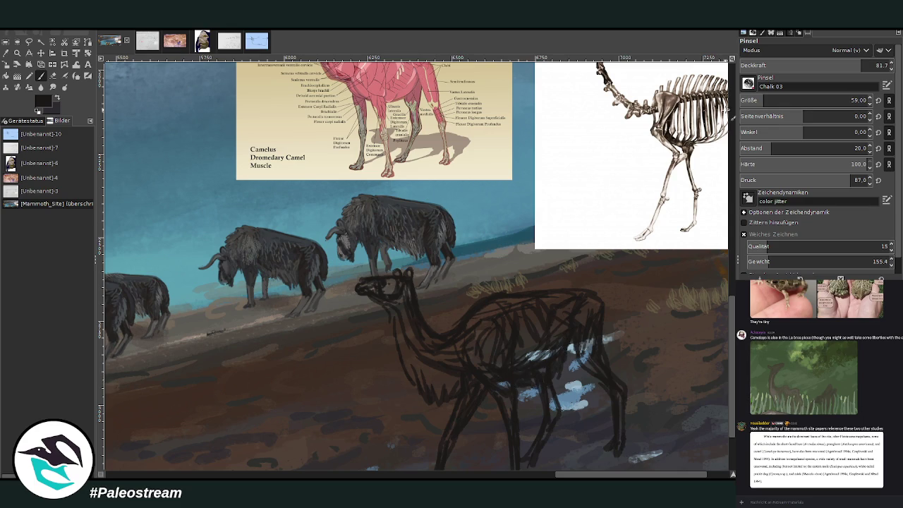
pyautogui.hotkey('ctrl', '>')
pyautogui.press('{')
pyautogui.press('{')
pyautogui.press('{')
pyautogui.moveTo(511, 379)
pyautogui.mouseDown()
pyautogui.moveTo(554, 388)
pyautogui.moveTo(564, 374)
pyautogui.moveTo(459, 373)
pyautogui.moveTo(429, 399)
pyautogui.moveTo(478, 393)
pyautogui.mouseUp()
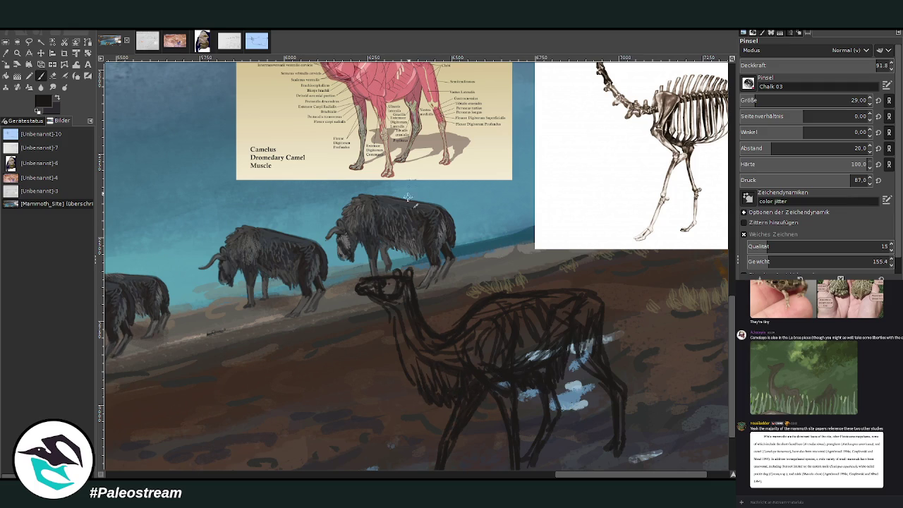
# Darken the camel's lower neck and fill in its head
pyautogui.scroll(3, 730, 383)
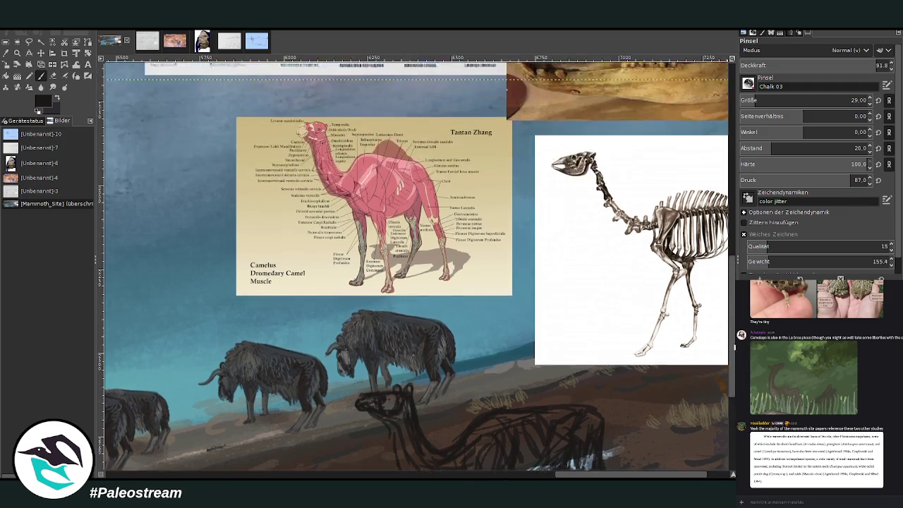
pyautogui.scroll(-2, 413, 295)
pyautogui.scroll(-1, 413, 295)
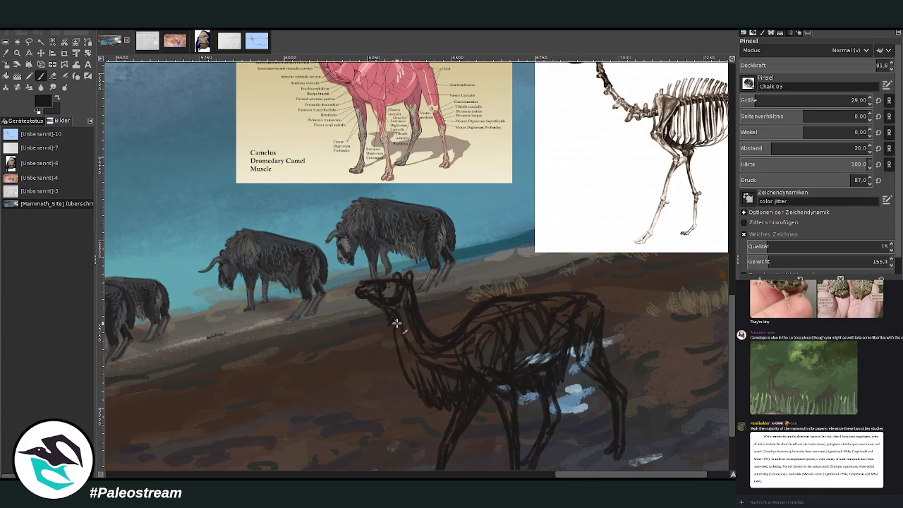
pyautogui.moveTo(405, 364); pyautogui.dragTo(417, 393)
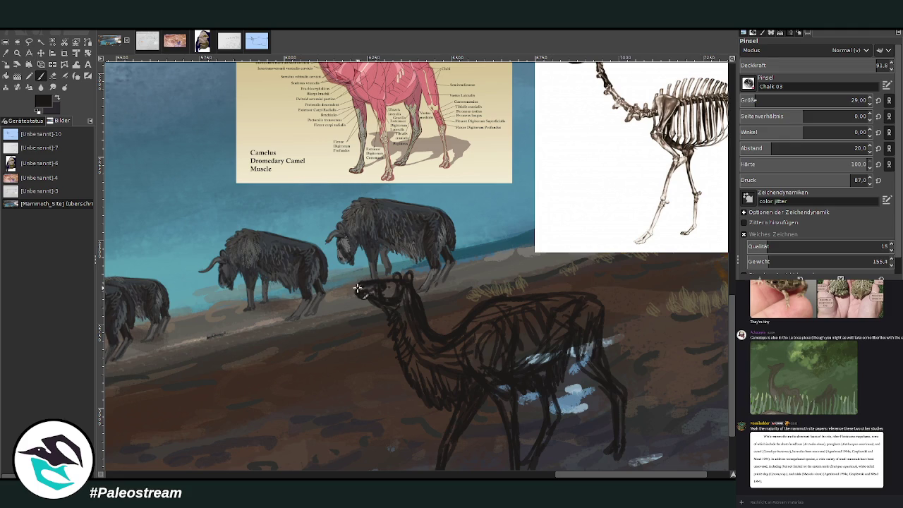
pyautogui.moveTo(362, 292); pyautogui.dragTo(374, 299)
# Zoom in on the camel and lasso-select its neck and head
pyautogui.scroll(-2, 363, 325)
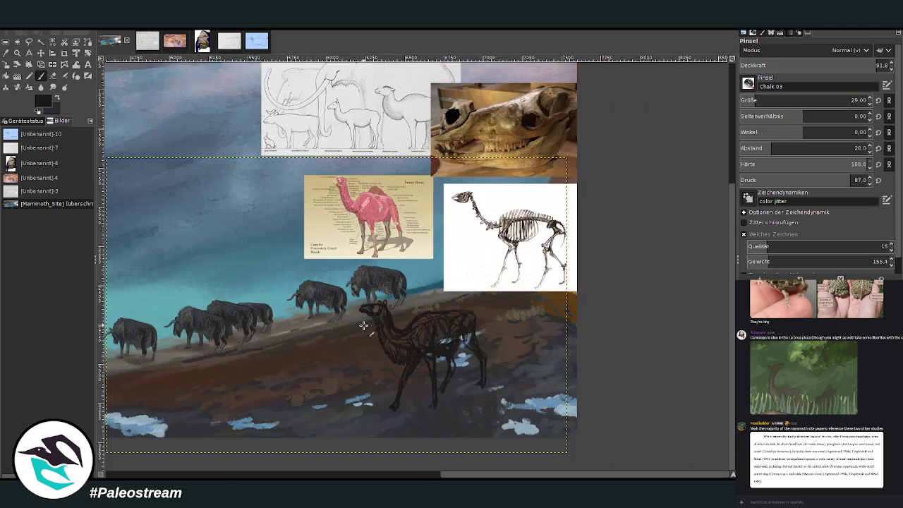
pyautogui.scroll(-1, 363, 325)
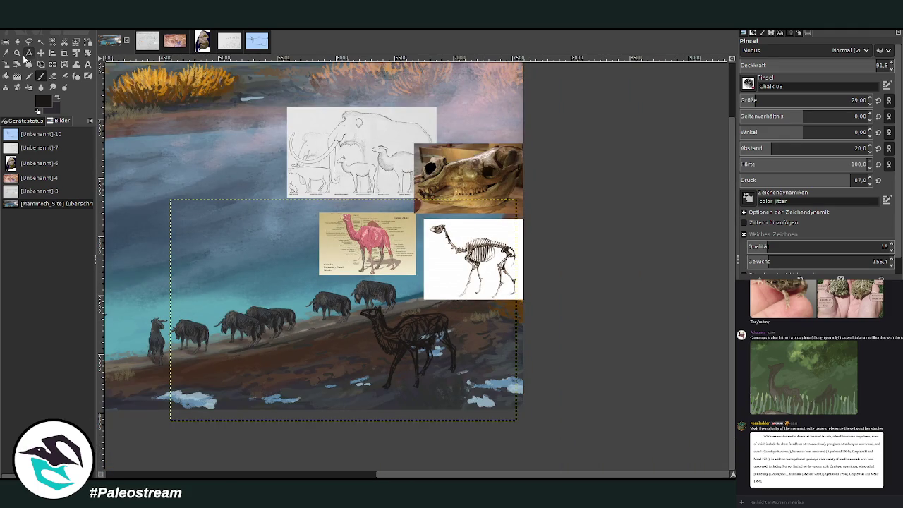
pyautogui.press('z')
pyautogui.moveTo(332, 255); pyautogui.dragTo(461, 403)
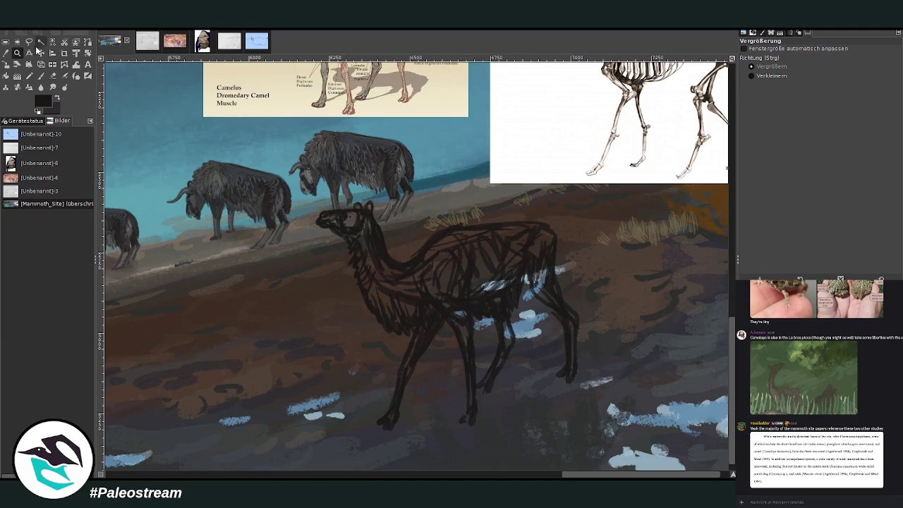
pyautogui.click(29, 42)
pyautogui.moveTo(407, 230)
pyautogui.mouseDown()
pyautogui.moveTo(436, 308)
pyautogui.moveTo(387, 201)
pyautogui.mouseUp()
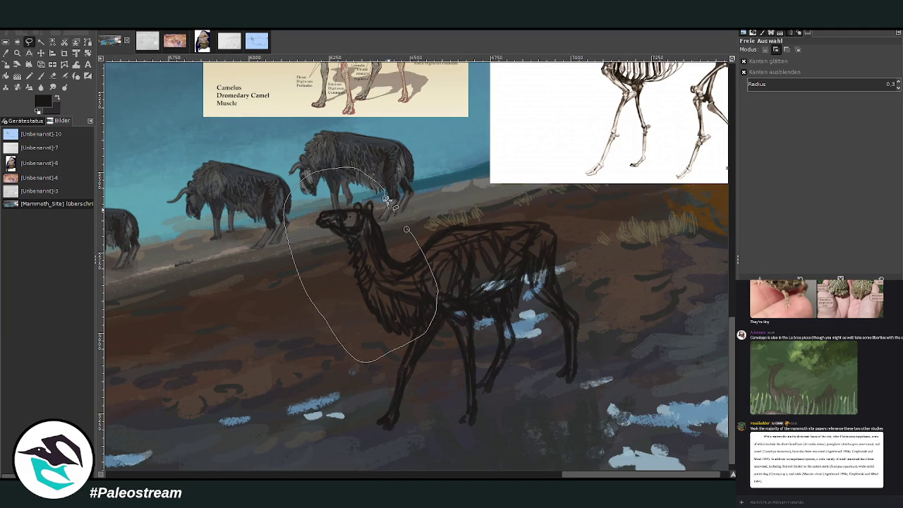
pyautogui.press('Return')
# Scale the selected neck and head up slightly, then deselect
pyautogui.hotkey('shift', 's')
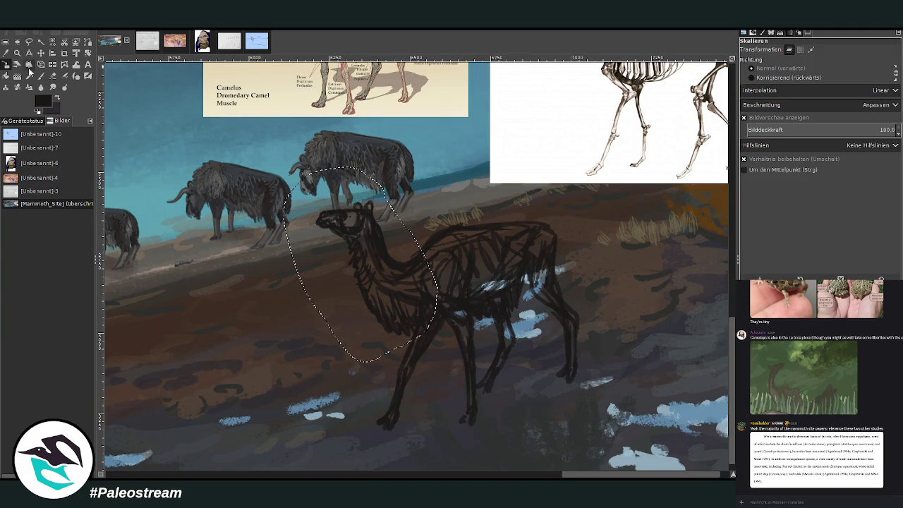
pyautogui.click(327, 213)
pyautogui.moveTo(327, 212); pyautogui.dragTo(322, 205)
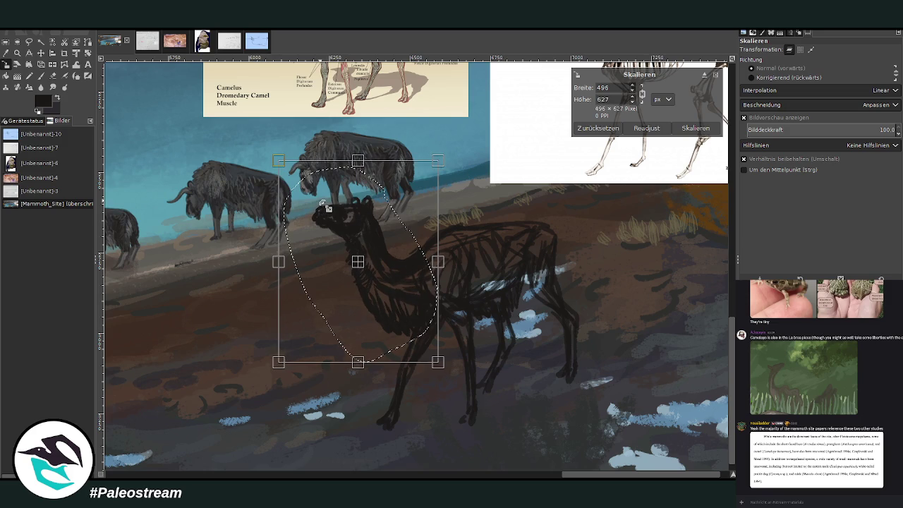
pyautogui.press('Return')
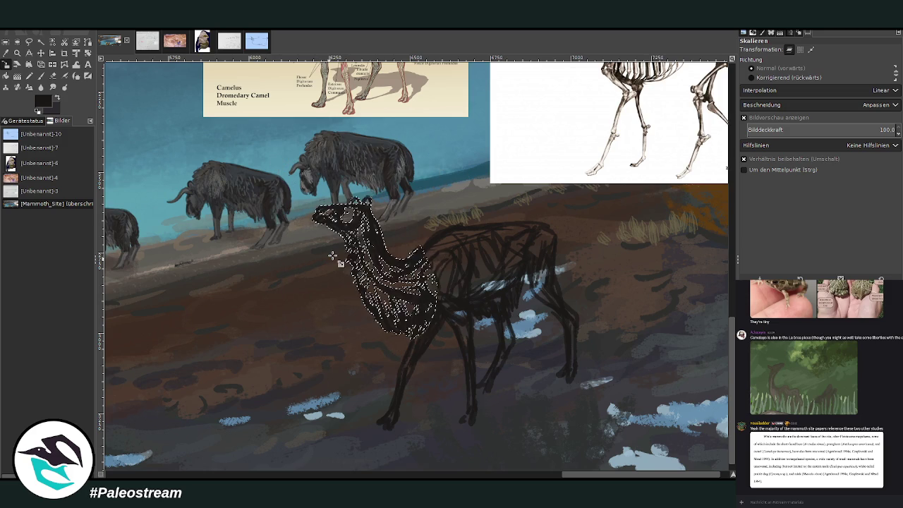
pyautogui.hotkey('ctrl', 'shift', 'a')
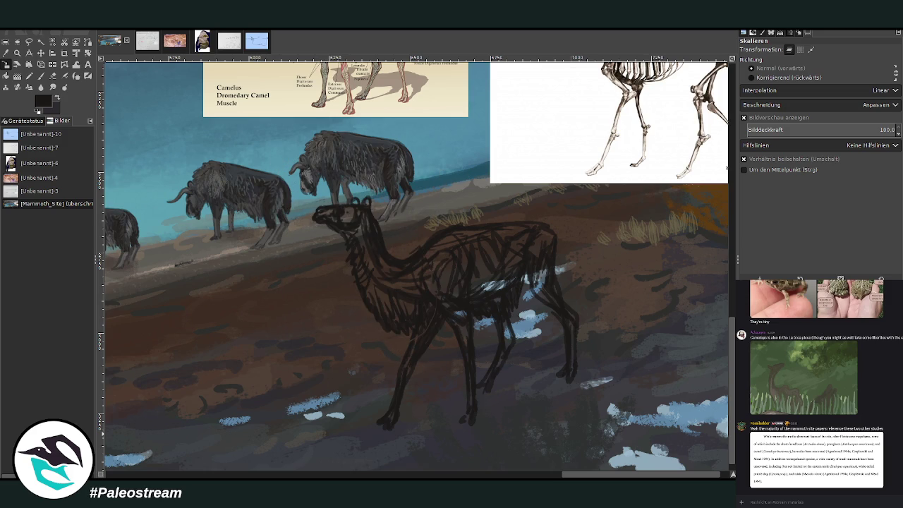
# Reinforce the camel's rump outline with darker strokes and pick a brown from the painting
pyautogui.click(41, 76)
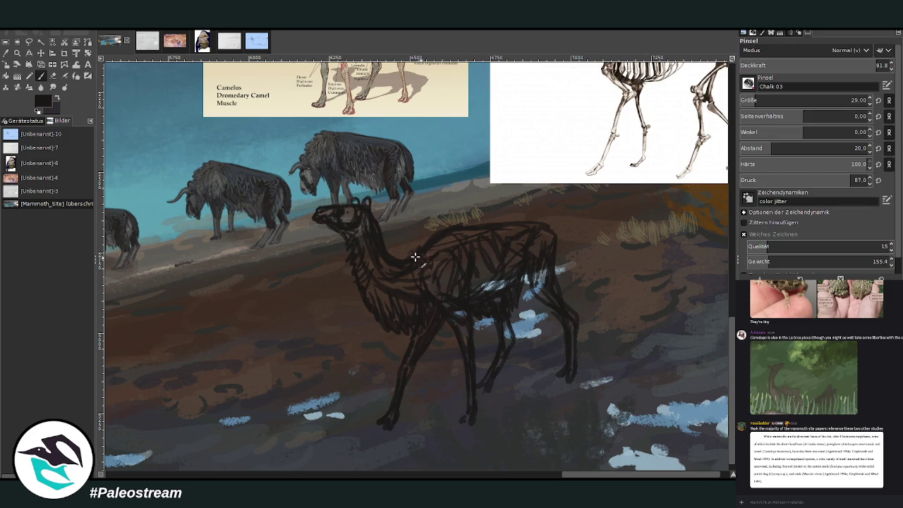
pyautogui.hotkey('shift', 'e')
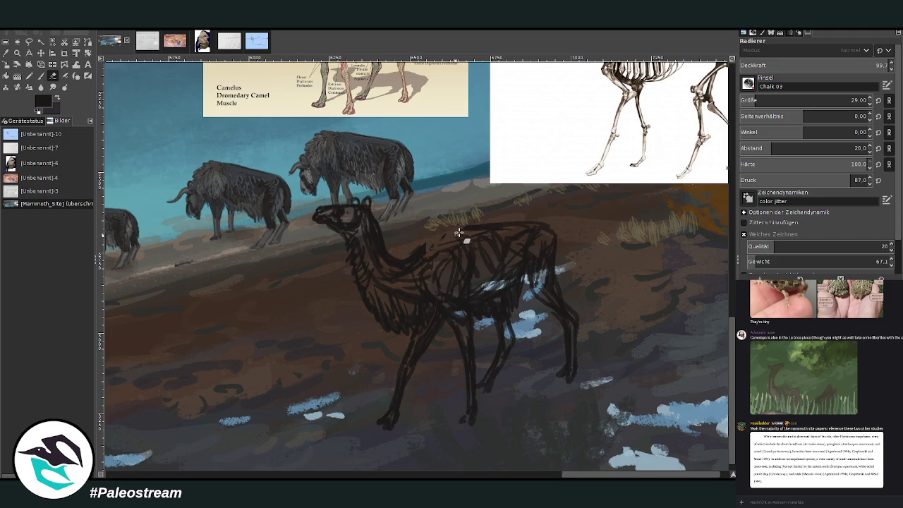
pyautogui.click(41, 75)
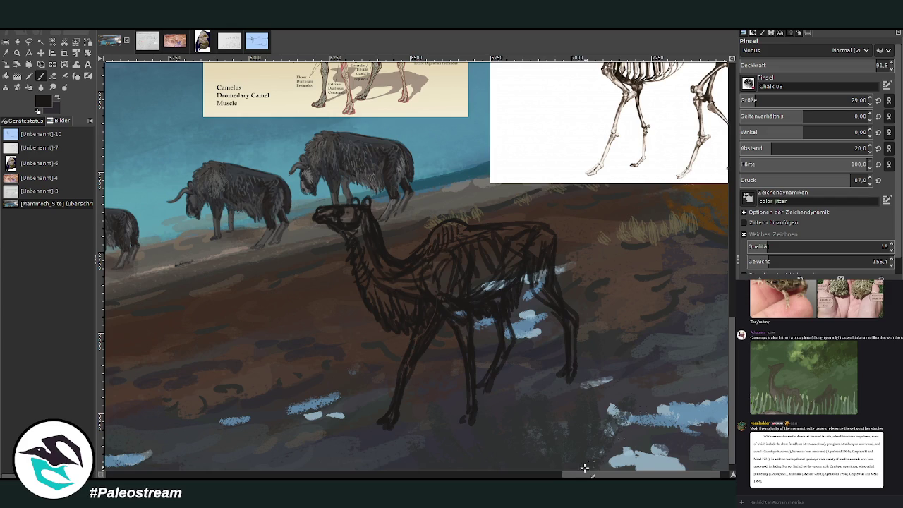
pyautogui.hscroll(2, 584, 467)
pyautogui.scroll(1, 678, 298)
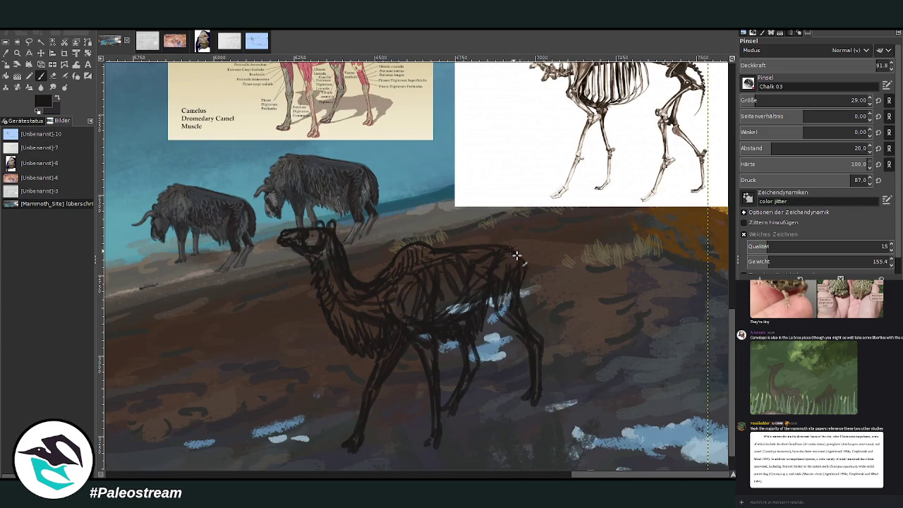
pyautogui.moveTo(521, 264); pyautogui.dragTo(525, 296)
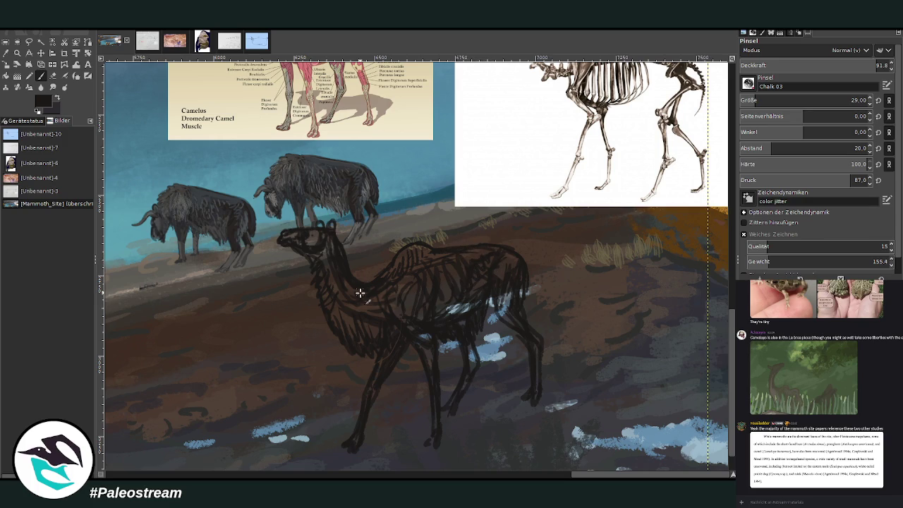
pyautogui.moveTo(594, 475); pyautogui.dragTo(580, 477)
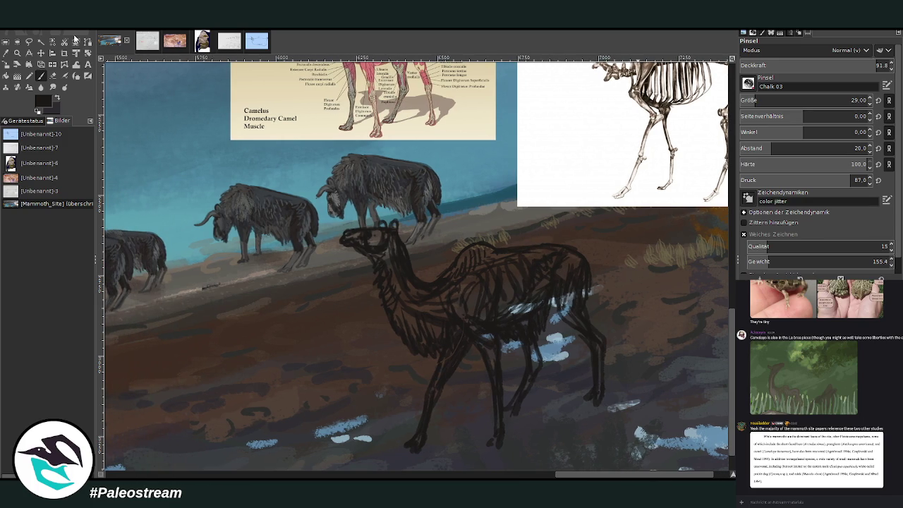
pyautogui.keyDown('ctrl'); pyautogui.click(712, 244); pyautogui.keyUp('ctrl')
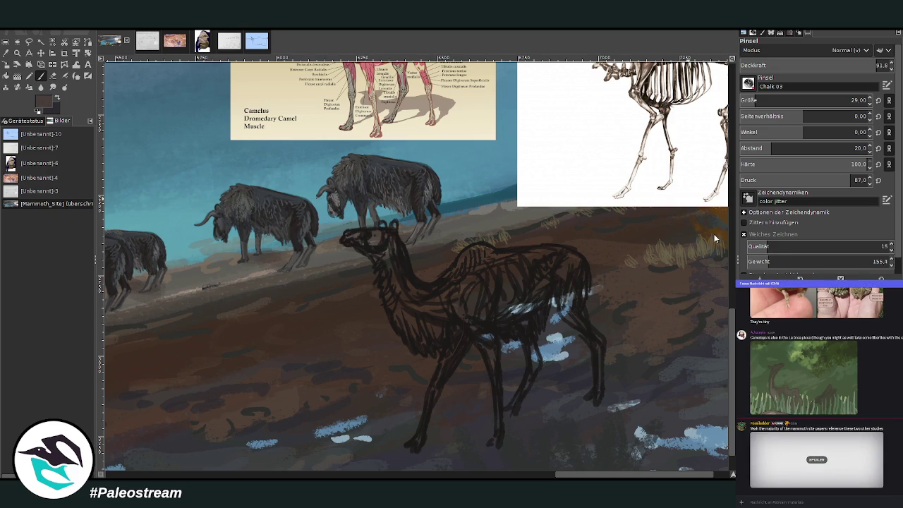
# Paint lighter brown over the chest at size 69, then shade belly and haunch dark at size 43
pyautogui.click(762, 97)
pyautogui.moveTo(443, 337); pyautogui.dragTo(492, 269)
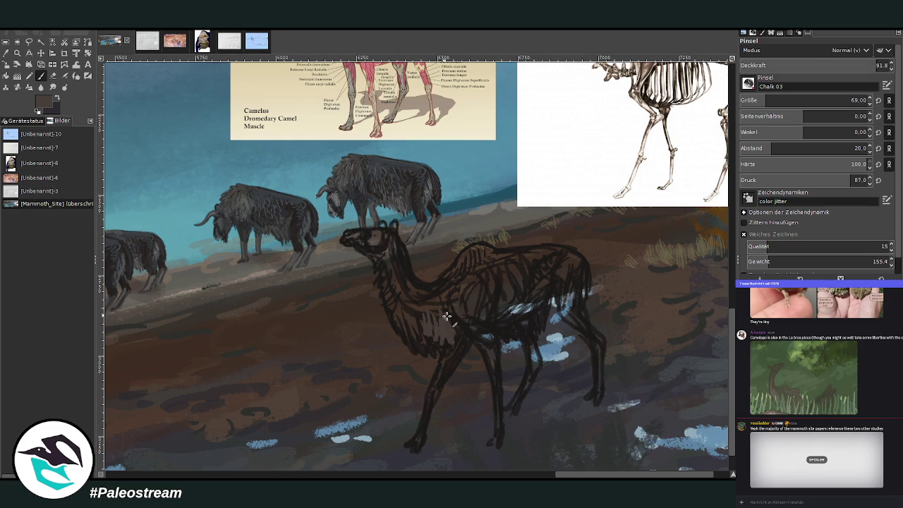
pyautogui.keyDown('ctrl'); pyautogui.click(707, 247); pyautogui.keyUp('ctrl')
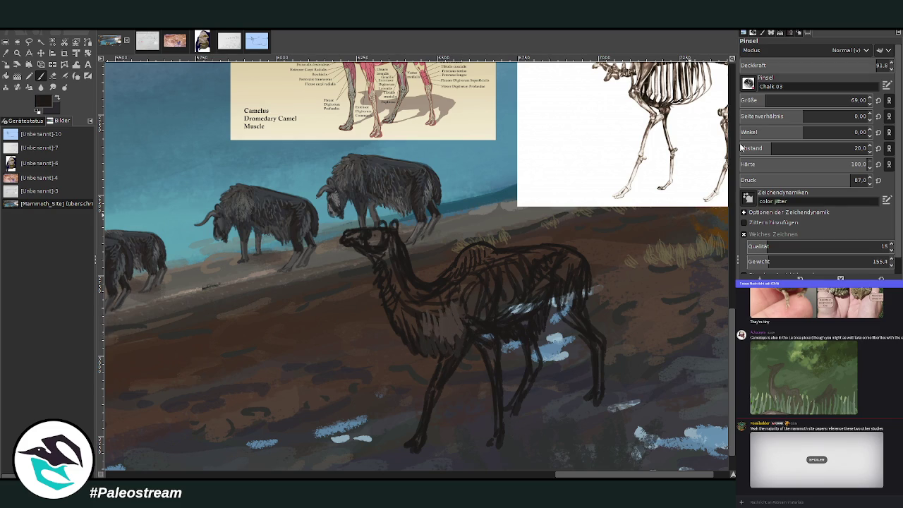
pyautogui.click(758, 101)
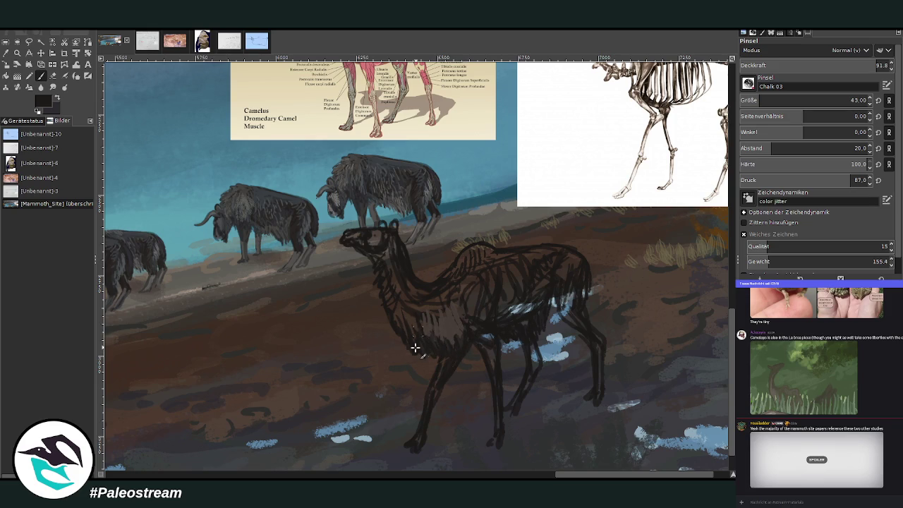
pyautogui.moveTo(406, 335)
pyautogui.mouseDown()
pyautogui.moveTo(441, 332)
pyautogui.moveTo(459, 353)
pyautogui.moveTo(463, 326)
pyautogui.moveTo(487, 346)
pyautogui.mouseUp()
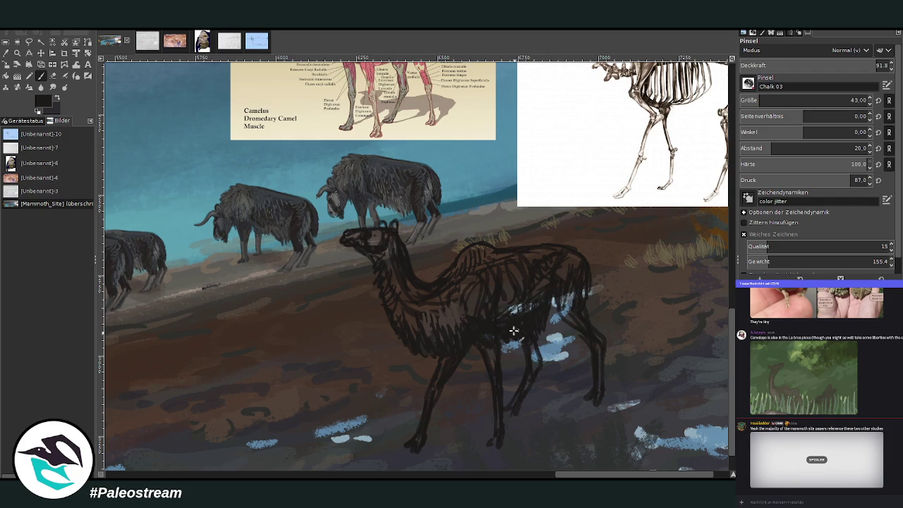
pyautogui.moveTo(543, 299); pyautogui.dragTo(562, 318)
pyautogui.moveTo(572, 327)
pyautogui.mouseDown()
pyautogui.moveTo(572, 289)
pyautogui.moveTo(564, 310)
pyautogui.moveTo(571, 263)
pyautogui.mouseUp()
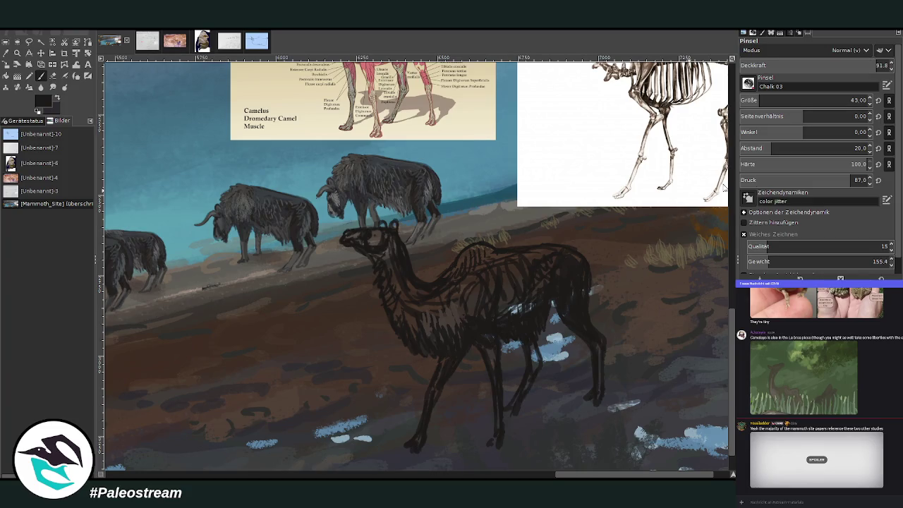
# Add lighter brown on chest and shoulder, darken the front and hind legs, then lower brush opacity
pyautogui.keyDown('ctrl'); pyautogui.click(708, 246); pyautogui.keyUp('ctrl')
pyautogui.moveTo(496, 347)
pyautogui.mouseDown()
pyautogui.moveTo(476, 306)
pyautogui.moveTo(470, 329)
pyautogui.moveTo(496, 389)
pyautogui.moveTo(500, 443)
pyautogui.moveTo(500, 427)
pyautogui.mouseUp()
pyautogui.keyDown('ctrl'); pyautogui.click(706, 237); pyautogui.keyUp('ctrl')
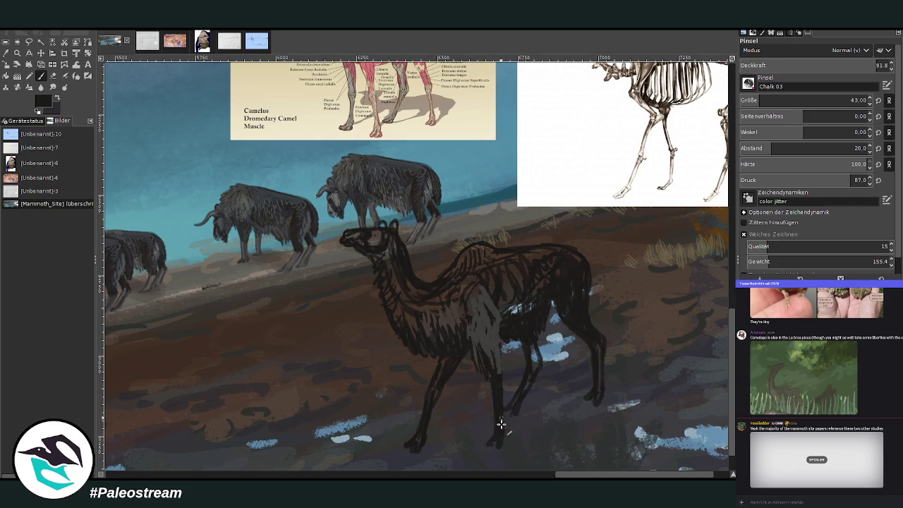
pyautogui.moveTo(430, 406); pyautogui.dragTo(411, 443)
pyautogui.moveTo(605, 377)
pyautogui.mouseDown()
pyautogui.moveTo(587, 337)
pyautogui.moveTo(599, 393)
pyautogui.mouseUp()
pyautogui.moveTo(507, 406)
pyautogui.mouseDown()
pyautogui.moveTo(518, 401)
pyautogui.moveTo(534, 344)
pyautogui.mouseUp()
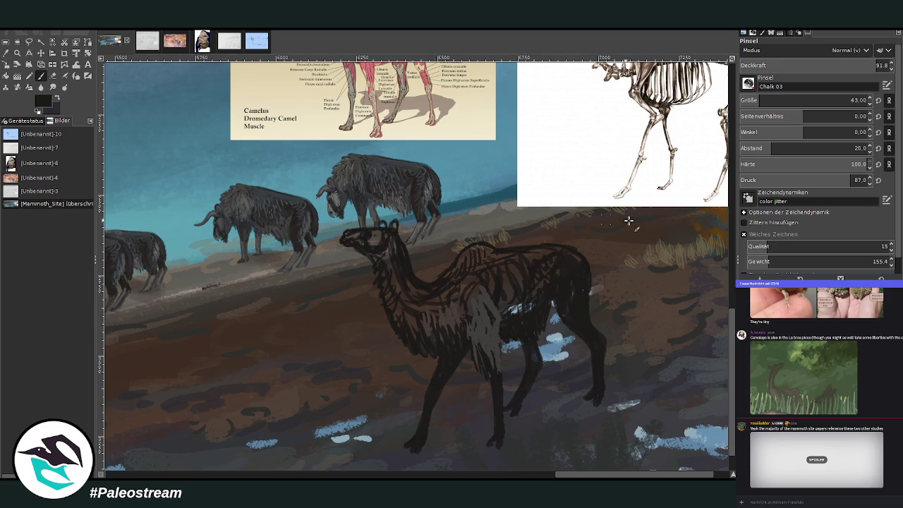
pyautogui.click(816, 65)
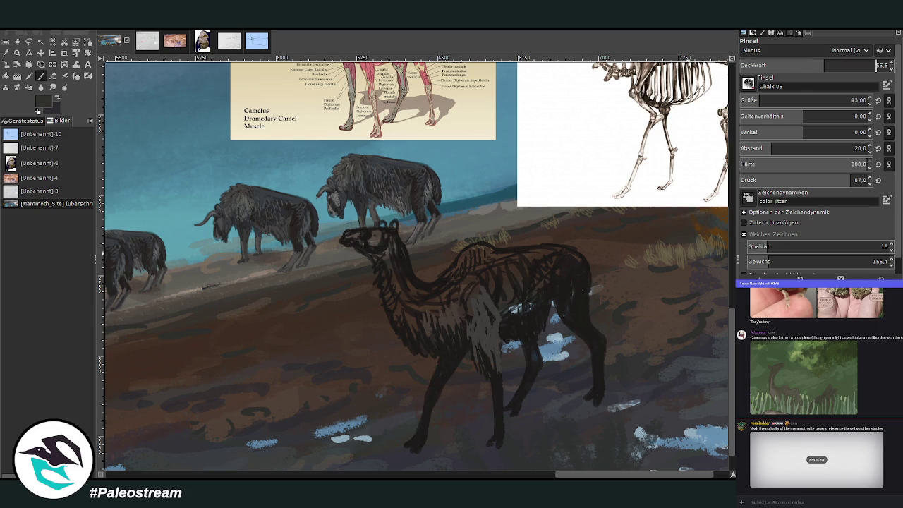
pyautogui.press('Return')
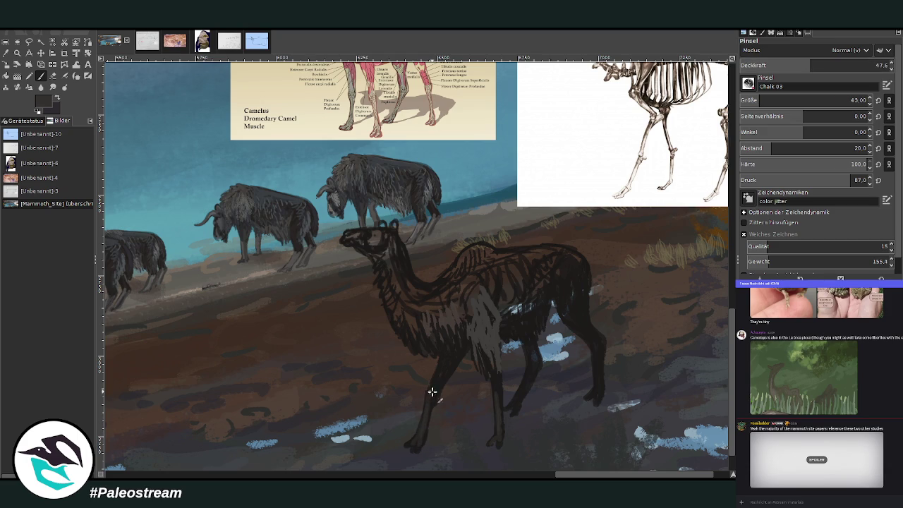
pyautogui.click(876, 65)
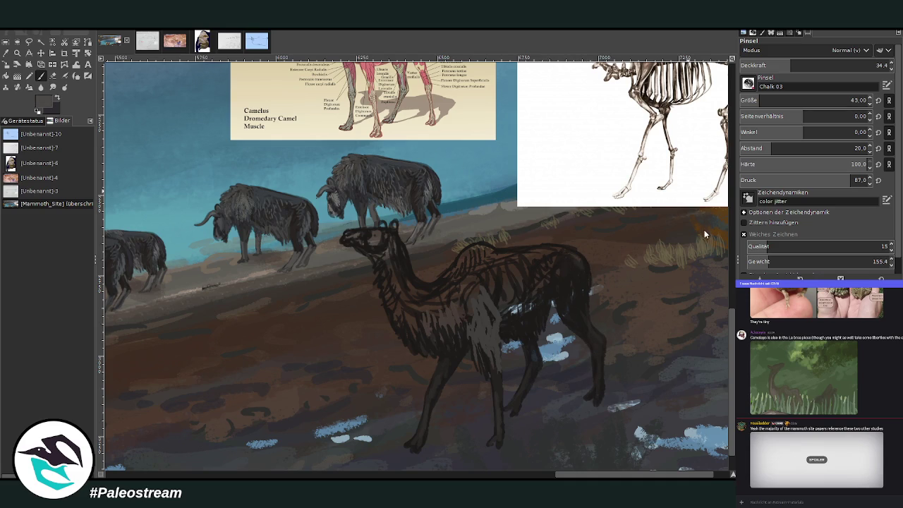
# Hatch light grey fur over the camelid's chest and neck at 60.6 opacity
pyautogui.moveTo(779, 67); pyautogui.dragTo(825, 32)
pyautogui.moveTo(458, 310)
pyautogui.mouseDown()
pyautogui.moveTo(463, 341)
pyautogui.moveTo(463, 329)
pyautogui.mouseUp()
pyautogui.moveTo(469, 296)
pyautogui.mouseDown()
pyautogui.moveTo(468, 323)
pyautogui.moveTo(474, 291)
pyautogui.moveTo(488, 310)
pyautogui.moveTo(448, 332)
pyautogui.moveTo(457, 302)
pyautogui.moveTo(496, 274)
pyautogui.moveTo(484, 261)
pyautogui.moveTo(434, 317)
pyautogui.moveTo(423, 303)
pyautogui.moveTo(413, 317)
pyautogui.moveTo(431, 287)
pyautogui.moveTo(406, 279)
pyautogui.moveTo(457, 278)
pyautogui.moveTo(428, 327)
pyautogui.mouseUp()
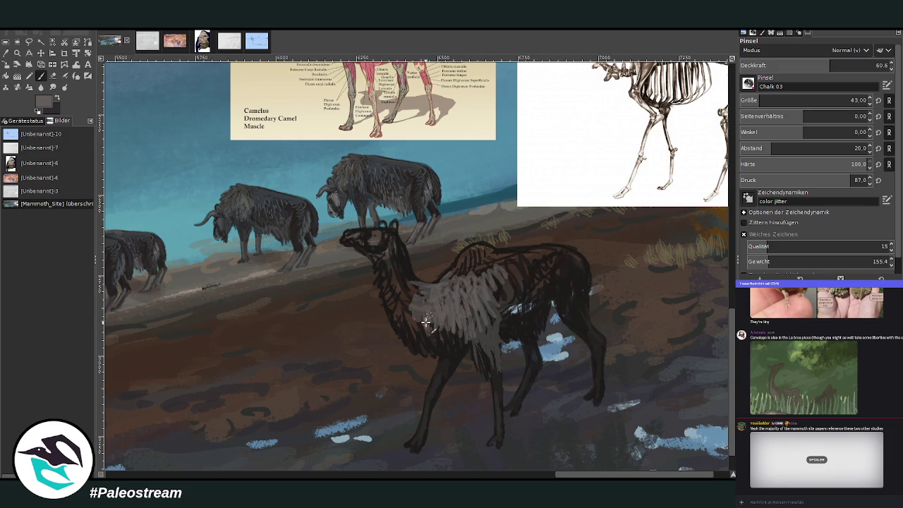
pyautogui.moveTo(417, 291)
pyautogui.mouseDown()
pyautogui.moveTo(423, 332)
pyautogui.moveTo(444, 348)
pyautogui.moveTo(445, 317)
pyautogui.moveTo(457, 348)
pyautogui.moveTo(411, 310)
pyautogui.moveTo(397, 288)
pyautogui.moveTo(416, 272)
pyautogui.moveTo(392, 236)
pyautogui.moveTo(401, 278)
pyautogui.moveTo(391, 245)
pyautogui.mouseUp()
pyautogui.moveTo(396, 280); pyautogui.dragTo(380, 238)
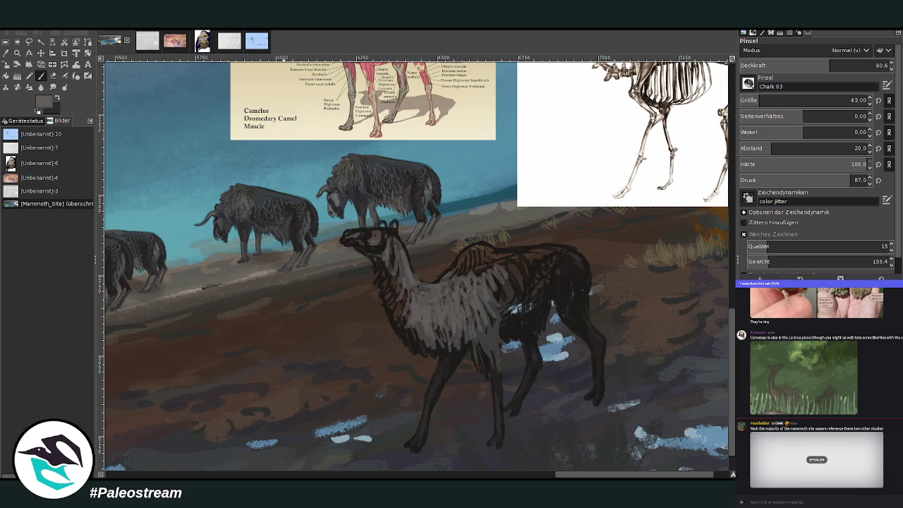
pyautogui.moveTo(399, 277); pyautogui.dragTo(390, 260)
pyautogui.moveTo(402, 293)
pyautogui.mouseDown()
pyautogui.moveTo(388, 267)
pyautogui.moveTo(387, 285)
pyautogui.mouseUp()
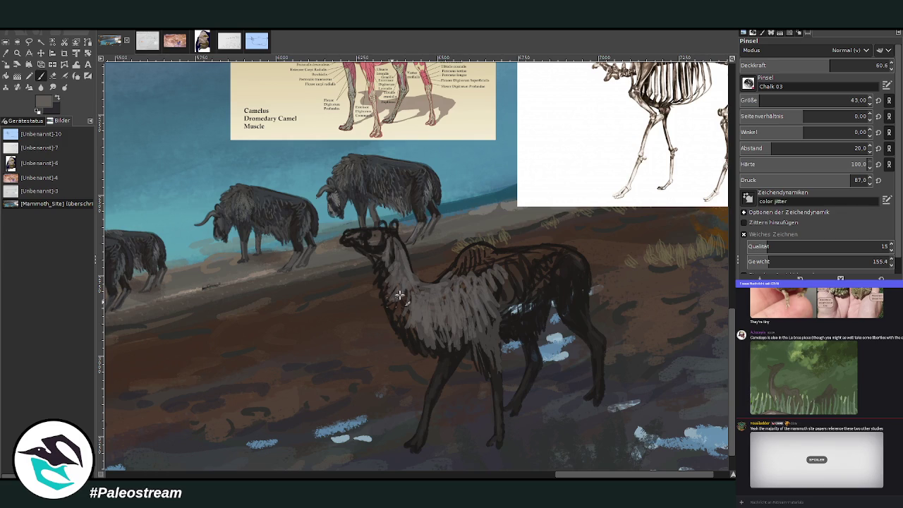
pyautogui.moveTo(413, 321); pyautogui.dragTo(402, 310)
pyautogui.moveTo(422, 349)
pyautogui.mouseDown()
pyautogui.moveTo(409, 327)
pyautogui.moveTo(425, 331)
pyautogui.moveTo(377, 268)
pyautogui.mouseUp()
# Extend grey fur over shoulder and hump, then darken the rear hip and rump at 72.2 opacity
pyautogui.keyDown('ctrl'); pyautogui.click(576, 100); pyautogui.keyUp('ctrl')
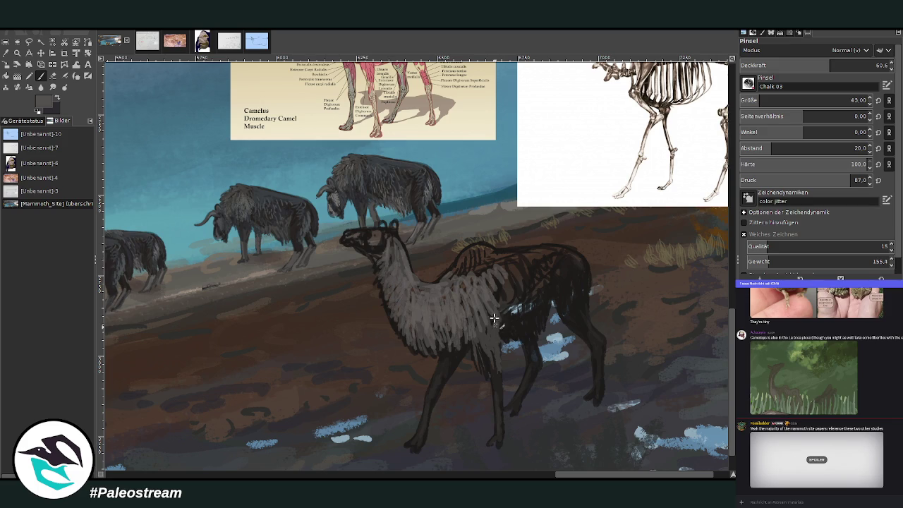
pyautogui.moveTo(494, 328)
pyautogui.mouseDown()
pyautogui.moveTo(513, 257)
pyautogui.moveTo(489, 251)
pyautogui.mouseUp()
pyautogui.moveTo(475, 284)
pyautogui.mouseDown()
pyautogui.moveTo(466, 251)
pyautogui.moveTo(494, 247)
pyautogui.moveTo(542, 265)
pyautogui.mouseUp()
pyautogui.keyDown('ctrl'); pyautogui.click(666, 215); pyautogui.keyUp('ctrl')
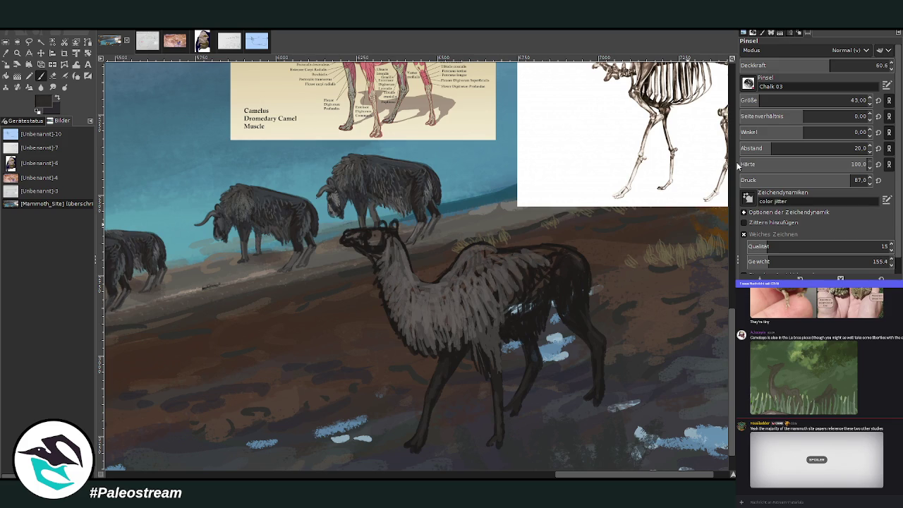
pyautogui.click(847, 65)
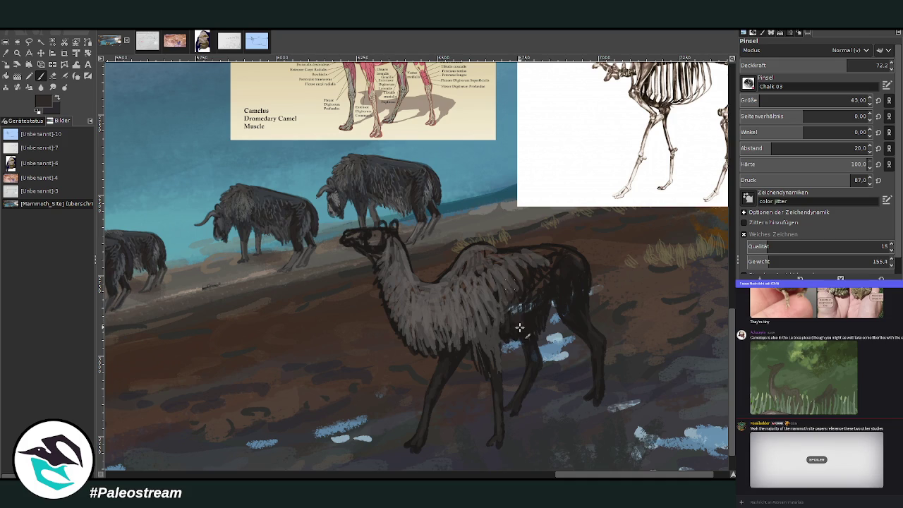
pyautogui.moveTo(519, 327)
pyautogui.mouseDown()
pyautogui.moveTo(549, 254)
pyautogui.moveTo(577, 255)
pyautogui.moveTo(493, 251)
pyautogui.moveTo(571, 248)
pyautogui.mouseUp()
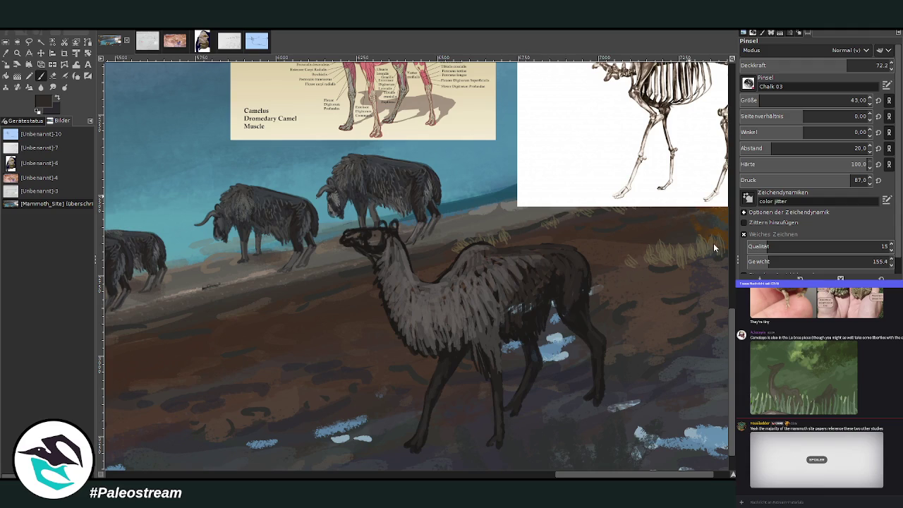
pyautogui.moveTo(564, 313); pyautogui.dragTo(582, 261)
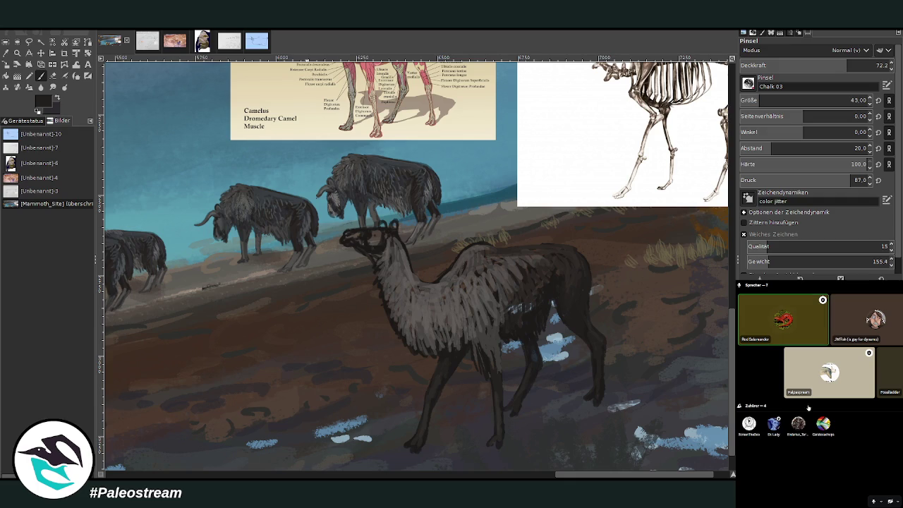
# Dismiss the Discord menu and paint dark fur over the chest and belly at 77.9 opacity
pyautogui.rightClick(779, 282)
pyautogui.press('Escape')
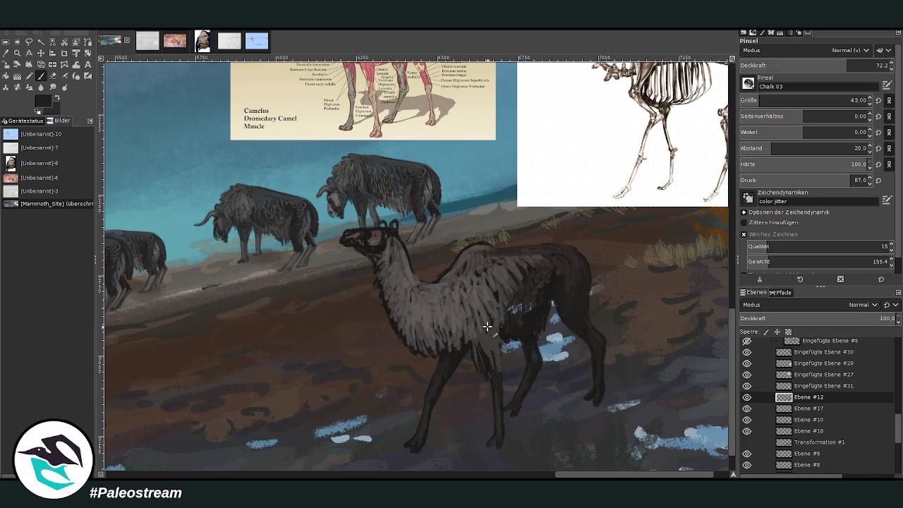
pyautogui.moveTo(457, 317); pyautogui.dragTo(416, 323)
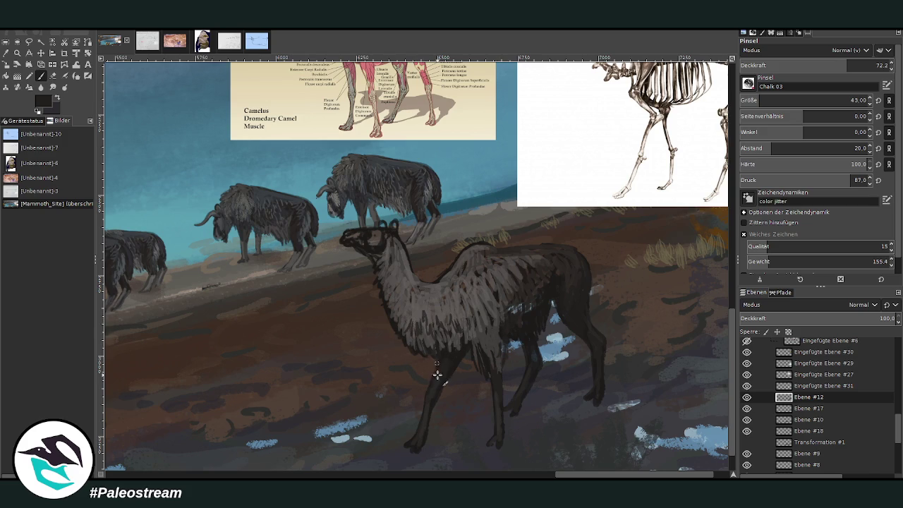
pyautogui.click(859, 62)
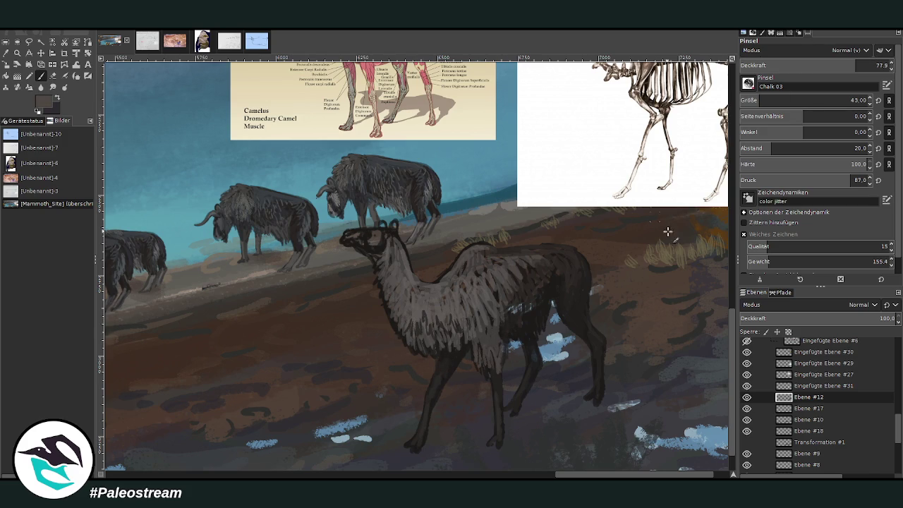
pyautogui.keyDown('ctrl'); pyautogui.click(711, 245); pyautogui.keyUp('ctrl')
pyautogui.moveTo(504, 339)
pyautogui.mouseDown()
pyautogui.moveTo(500, 306)
pyautogui.moveTo(509, 321)
pyautogui.mouseUp()
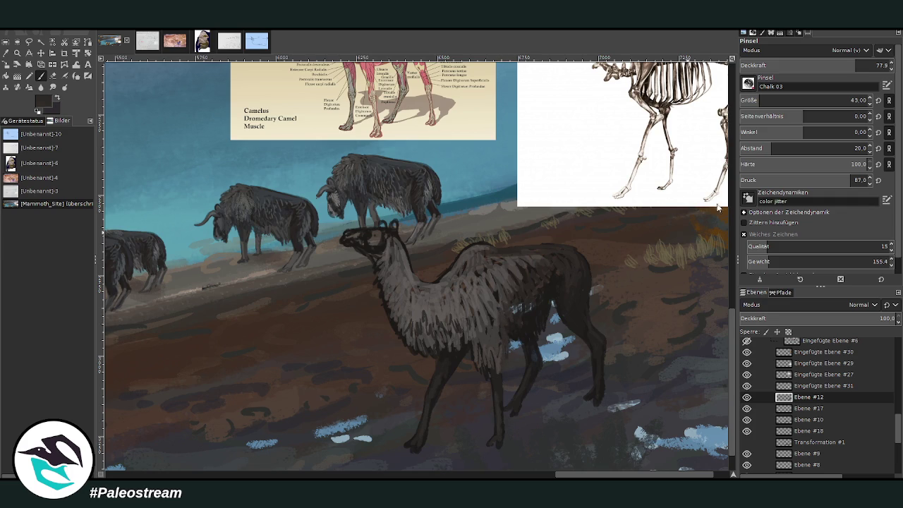
# Cover remaining belly streaks and the flank with dark fur at 85.2 opacity
pyautogui.click(869, 64)
pyautogui.moveTo(517, 324); pyautogui.dragTo(519, 313)
pyautogui.keyDown('ctrl'); pyautogui.click(704, 253); pyautogui.keyUp('ctrl')
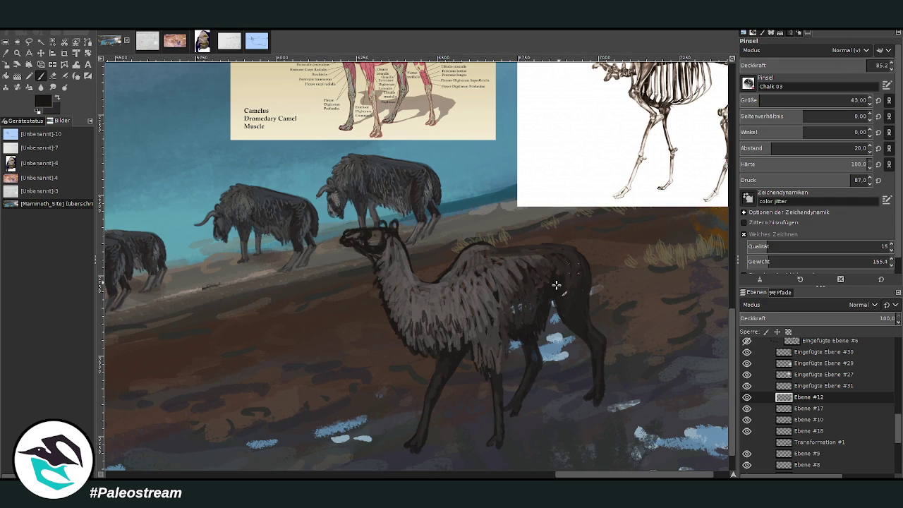
pyautogui.moveTo(514, 330)
pyautogui.mouseDown()
pyautogui.moveTo(513, 304)
pyautogui.moveTo(509, 345)
pyautogui.moveTo(529, 346)
pyautogui.moveTo(534, 306)
pyautogui.moveTo(560, 306)
pyautogui.moveTo(590, 351)
pyautogui.mouseUp()
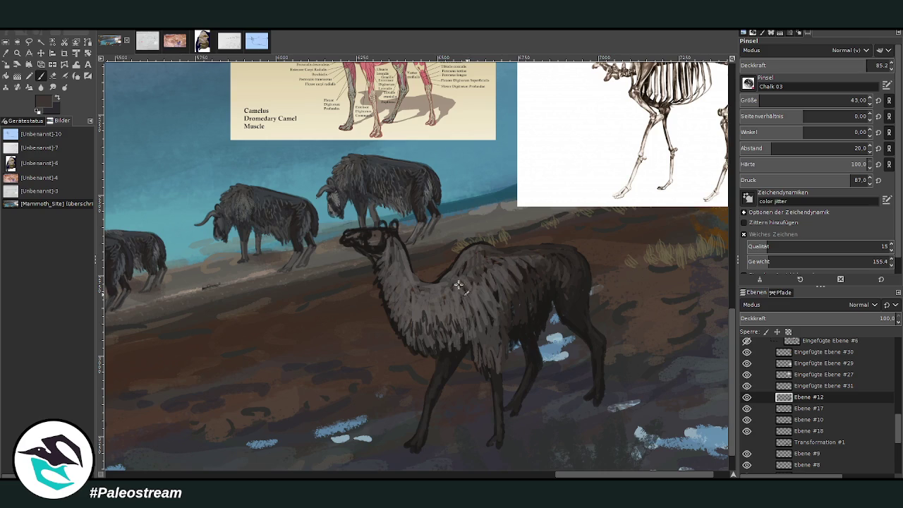
# Add lighter grey-brown strokes to the chest and neck front at 56.8 opacity
pyautogui.keyDown('ctrl'); pyautogui.click(705, 243); pyautogui.keyUp('ctrl')
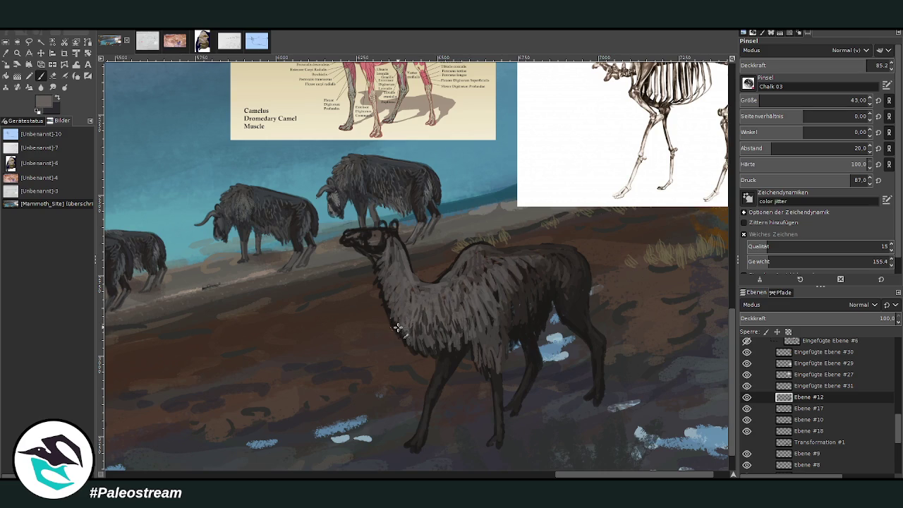
pyautogui.moveTo(397, 327); pyautogui.dragTo(391, 312)
pyautogui.click(823, 65)
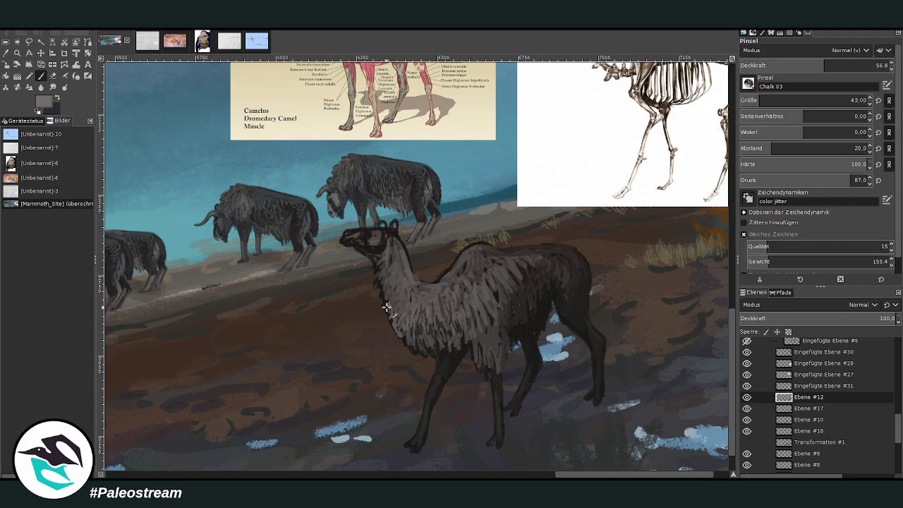
pyautogui.moveTo(387, 248)
pyautogui.mouseDown()
pyautogui.moveTo(380, 262)
pyautogui.moveTo(392, 272)
pyautogui.moveTo(388, 296)
pyautogui.moveTo(393, 274)
pyautogui.moveTo(398, 300)
pyautogui.moveTo(392, 243)
pyautogui.moveTo(395, 304)
pyautogui.moveTo(415, 311)
pyautogui.mouseUp()
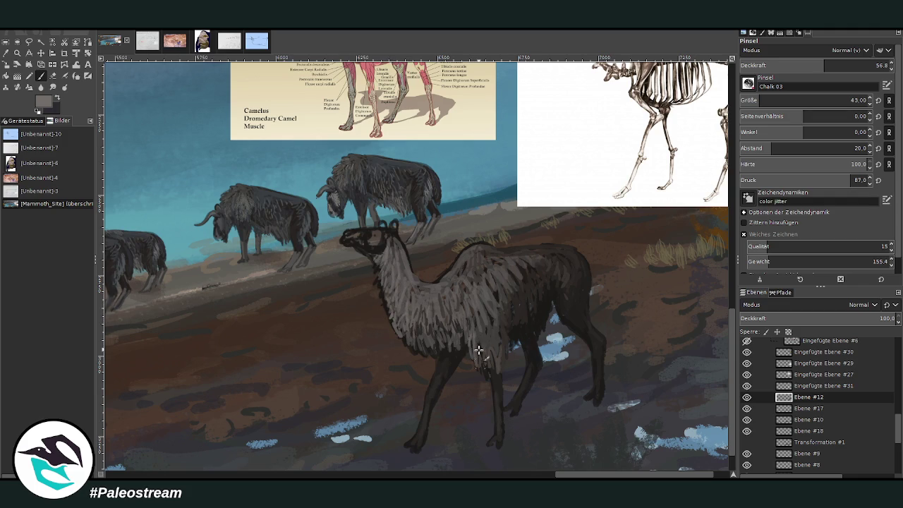
# Darken the shoulder and back at 78.5 opacity, add light head strokes, then lower opacity to 45.4
pyautogui.keyDown('ctrl'); pyautogui.click(702, 236); pyautogui.keyUp('ctrl')
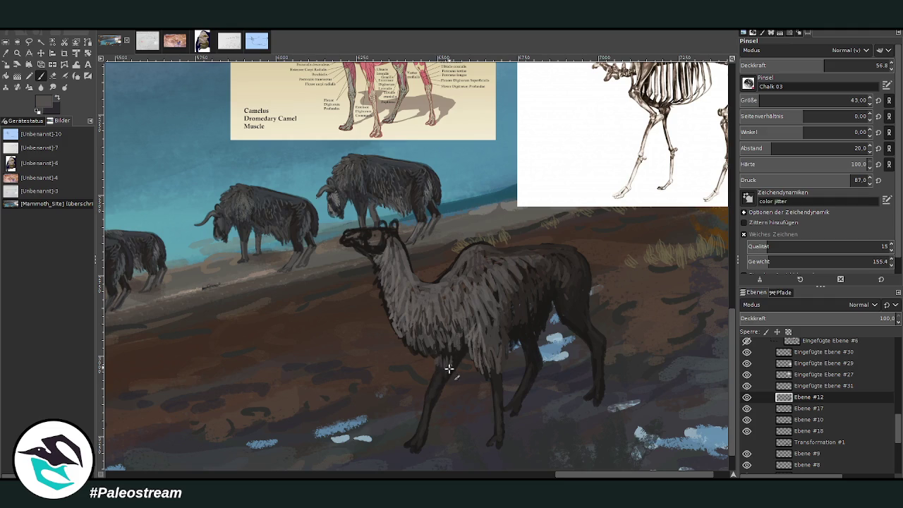
pyautogui.click(856, 65)
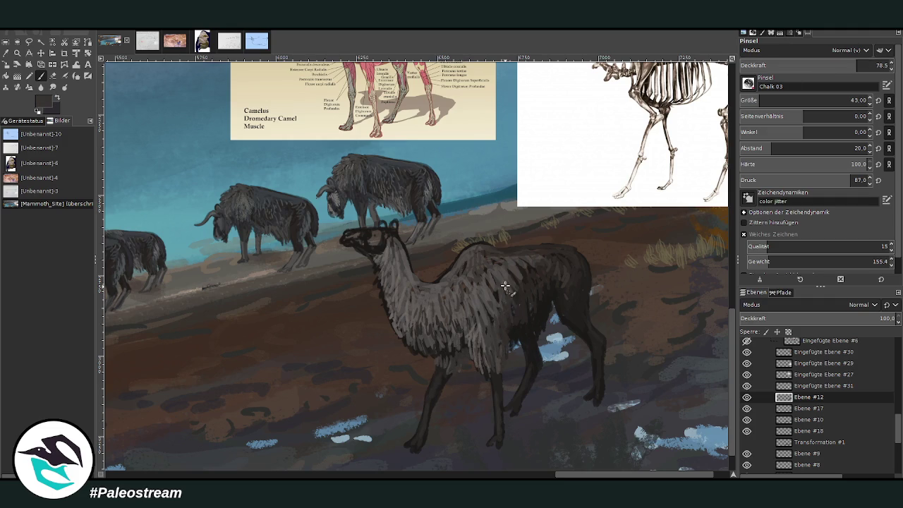
pyautogui.moveTo(520, 268); pyautogui.dragTo(554, 264)
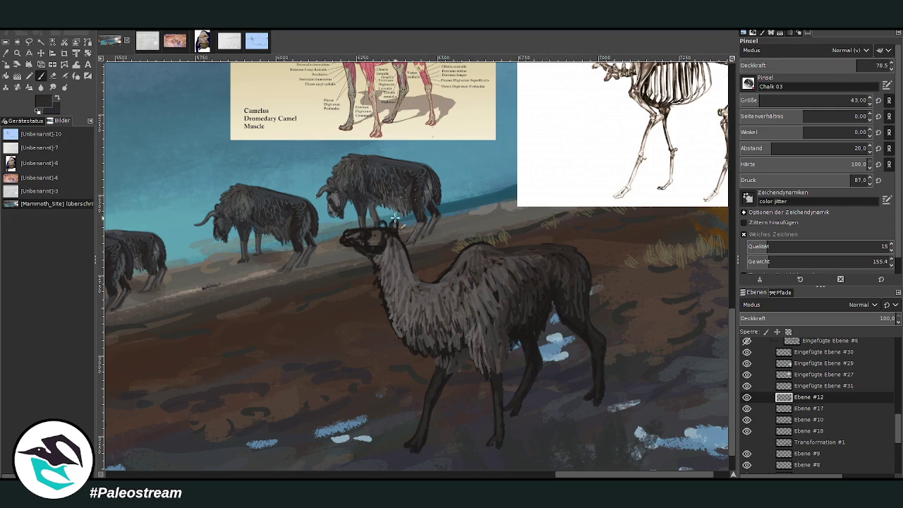
pyautogui.moveTo(379, 237)
pyautogui.mouseDown()
pyautogui.moveTo(366, 242)
pyautogui.moveTo(392, 223)
pyautogui.mouseUp()
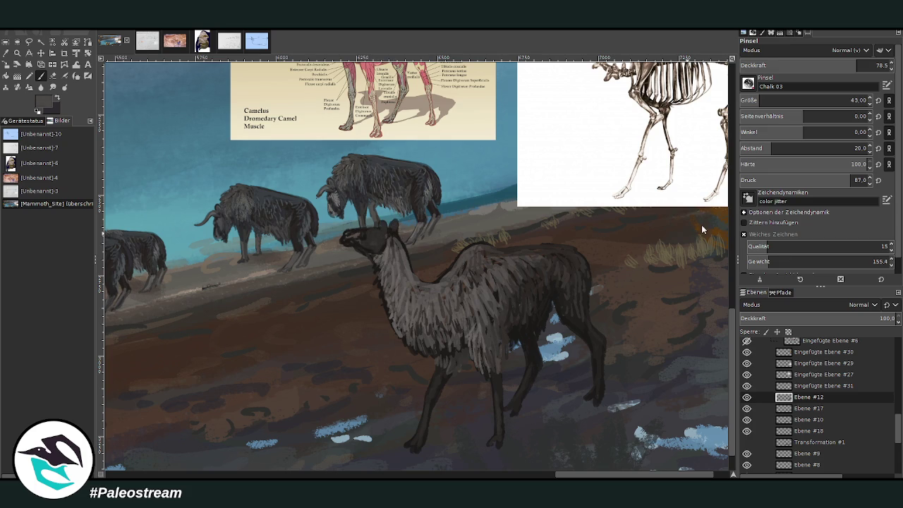
pyautogui.press('x')
pyautogui.moveTo(388, 235); pyautogui.dragTo(400, 242)
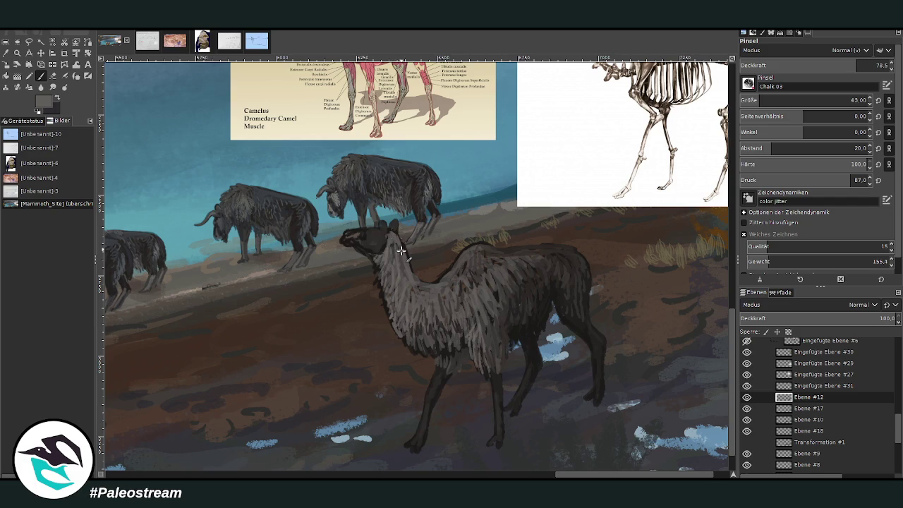
pyautogui.click(807, 65)
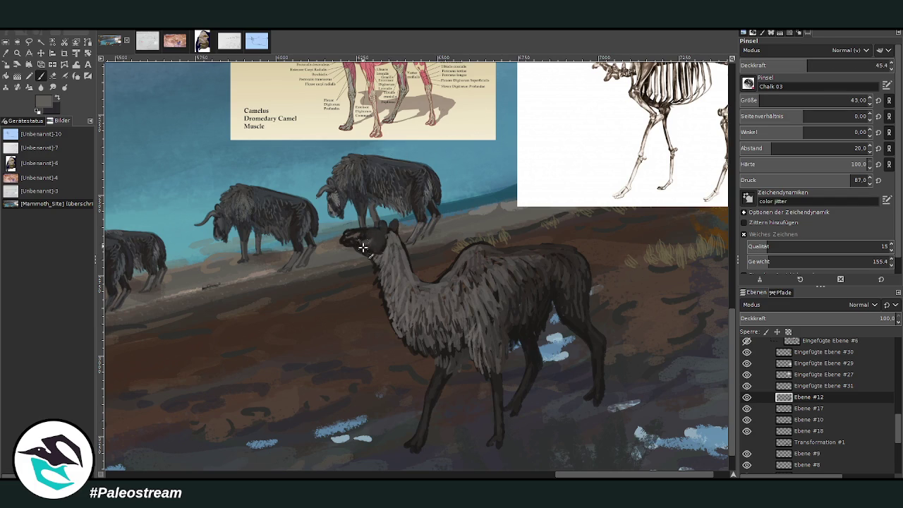
# Paint a lighter grey stroke from the snout toward the neck at 56.8 opacity
pyautogui.hscroll(-3, 585, 477)
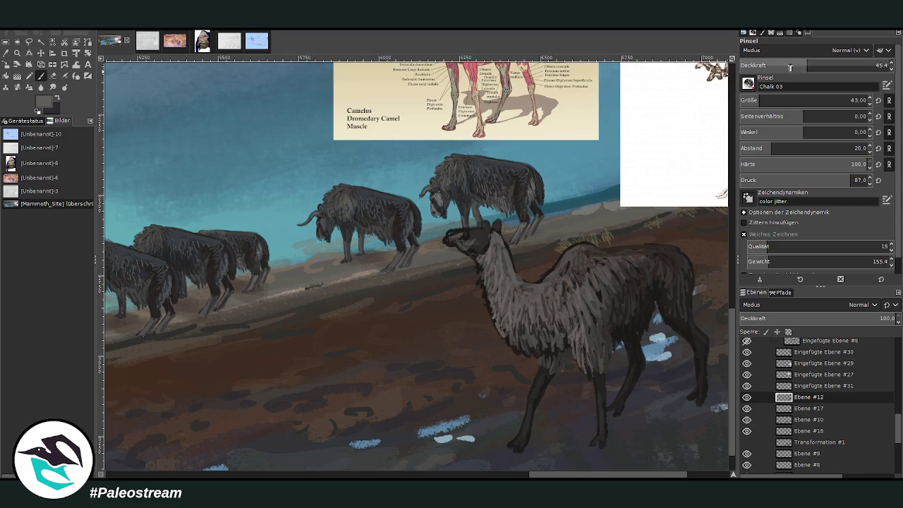
pyautogui.click(823, 65)
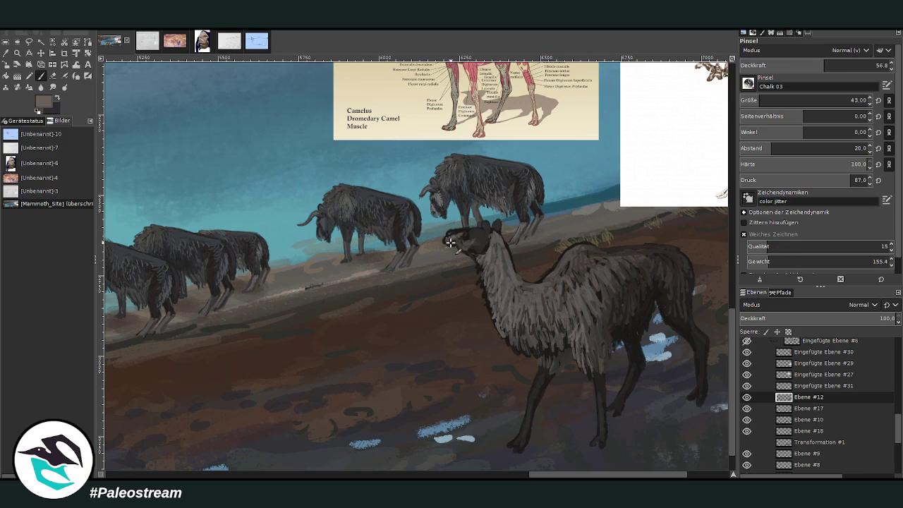
pyautogui.moveTo(449, 243); pyautogui.dragTo(473, 254)
# Sample several dark and grey colours from the painting and raise opacity to 77.3
pyautogui.keyDown('ctrl'); pyautogui.click(707, 228); pyautogui.keyUp('ctrl')
pyautogui.write('67.5')
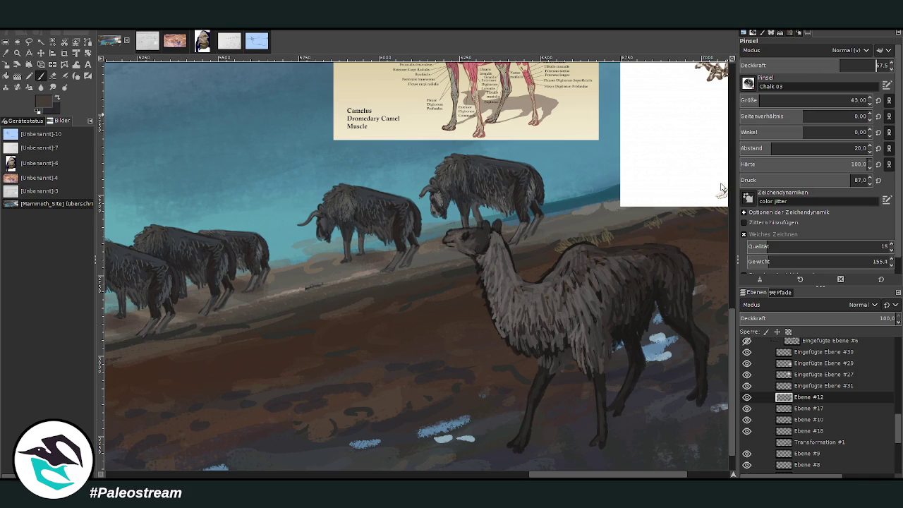
pyautogui.keyDown('ctrl'); pyautogui.click(705, 245); pyautogui.keyUp('ctrl')
pyautogui.keyDown('ctrl'); pyautogui.click(709, 223); pyautogui.keyUp('ctrl')
pyautogui.keyDown('ctrl'); pyautogui.click(702, 225); pyautogui.keyUp('ctrl')
pyautogui.keyDown('ctrl'); pyautogui.click(701, 241); pyautogui.keyUp('ctrl')
pyautogui.click(855, 65)
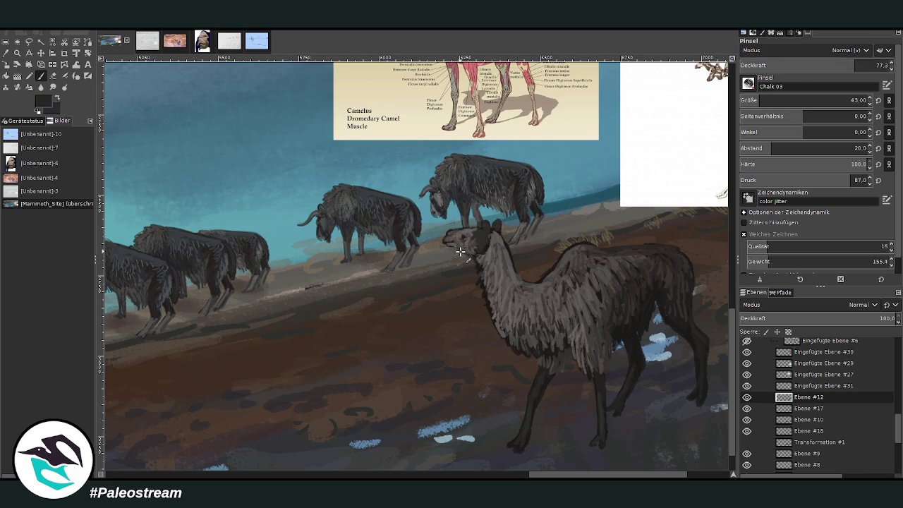
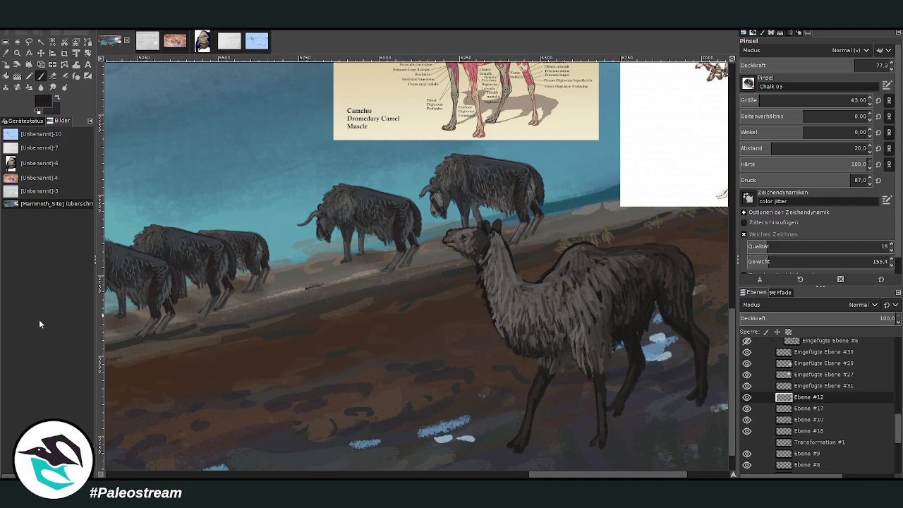
# Zoom out, then zoom in close on the llama
pyautogui.press('-')
pyautogui.press('-')
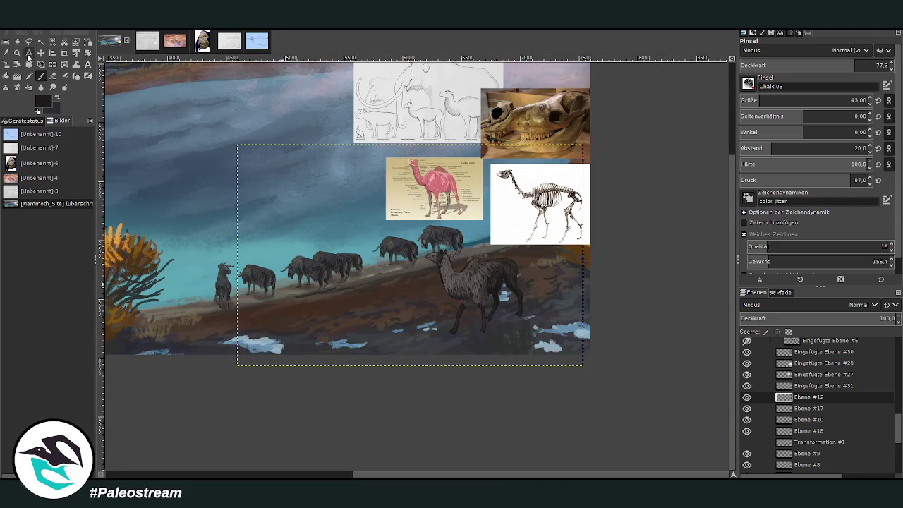
pyautogui.click(16, 53)
pyautogui.moveTo(378, 196); pyautogui.dragTo(539, 366)
pyautogui.click(504, 393)
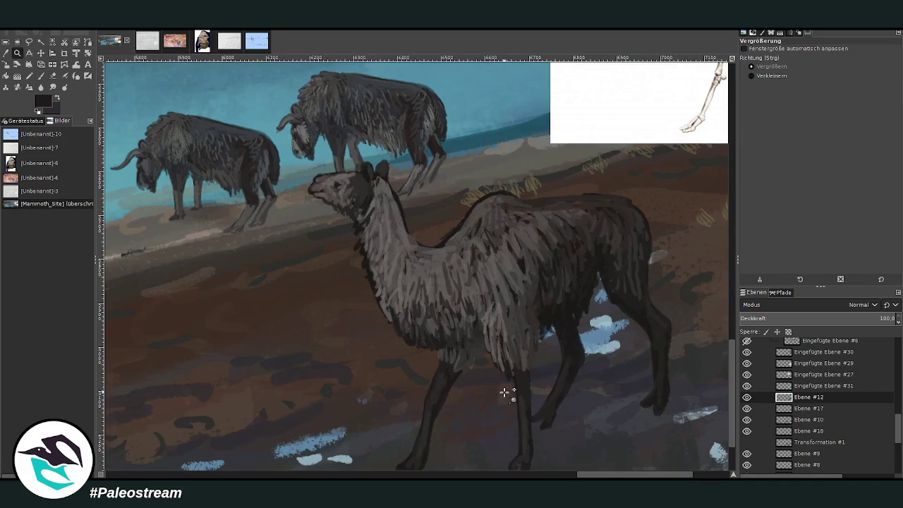
# Sample a colour from the painting and paint light fur strokes on the llama's back
pyautogui.press('o')
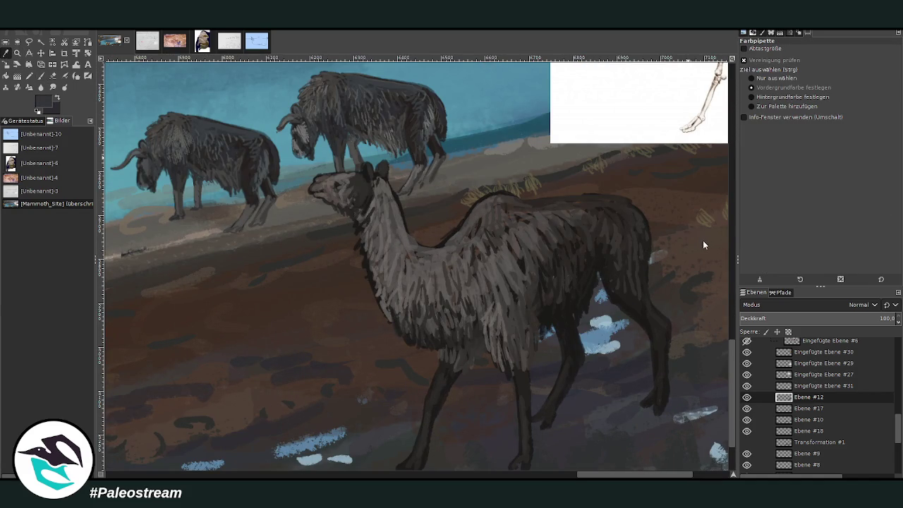
pyautogui.press('p')
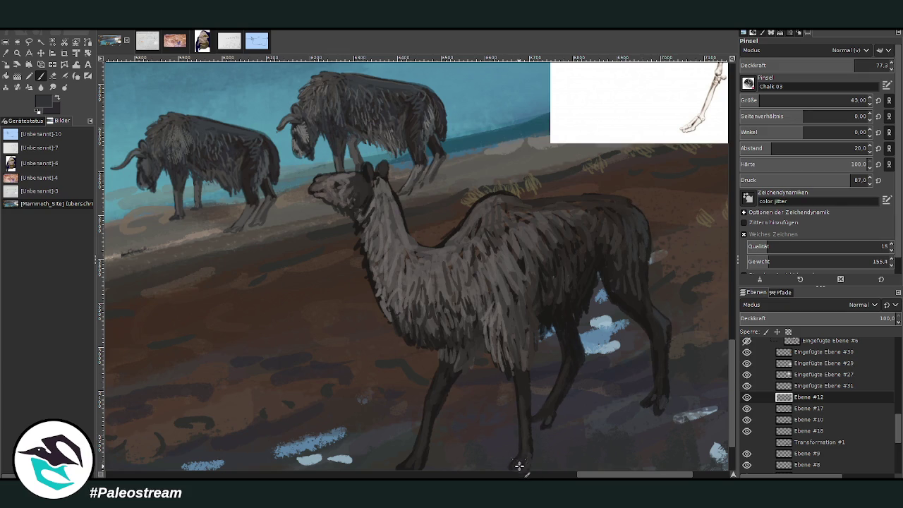
pyautogui.scroll(-1, 416, 440)
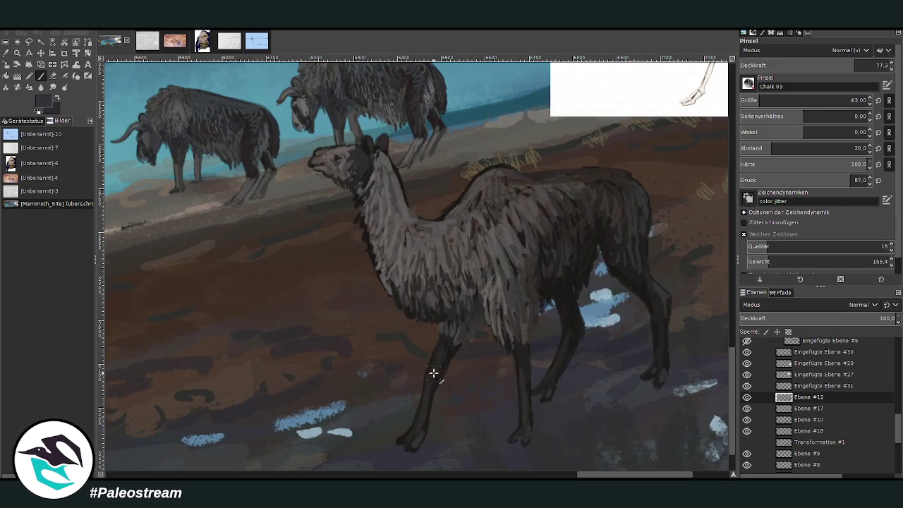
pyautogui.moveTo(528, 238); pyautogui.dragTo(577, 184)
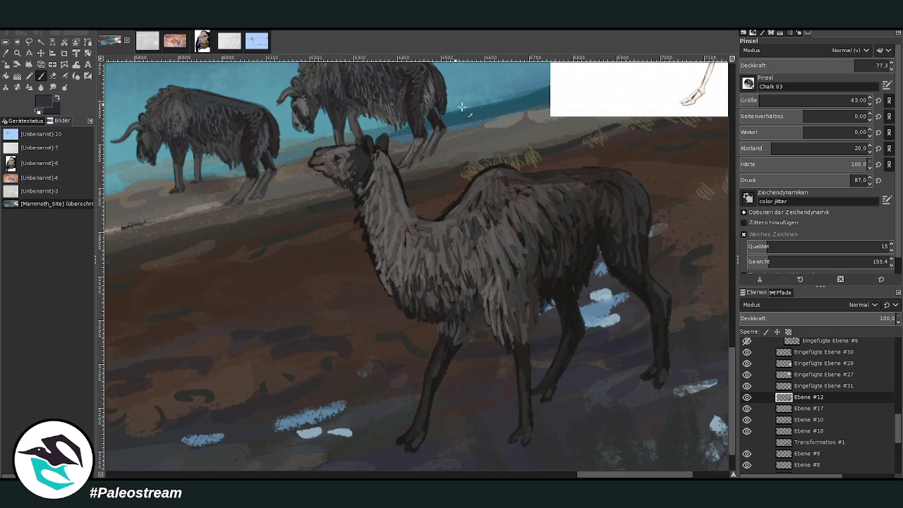
# Pick a light colour, set brush opacity to 83.9 then 66.6, and shrink brush size to 25
pyautogui.keyDown('ctrl'); pyautogui.click(591, 68); pyautogui.keyUp('ctrl')
pyautogui.click(868, 65)
pyautogui.press('Return')
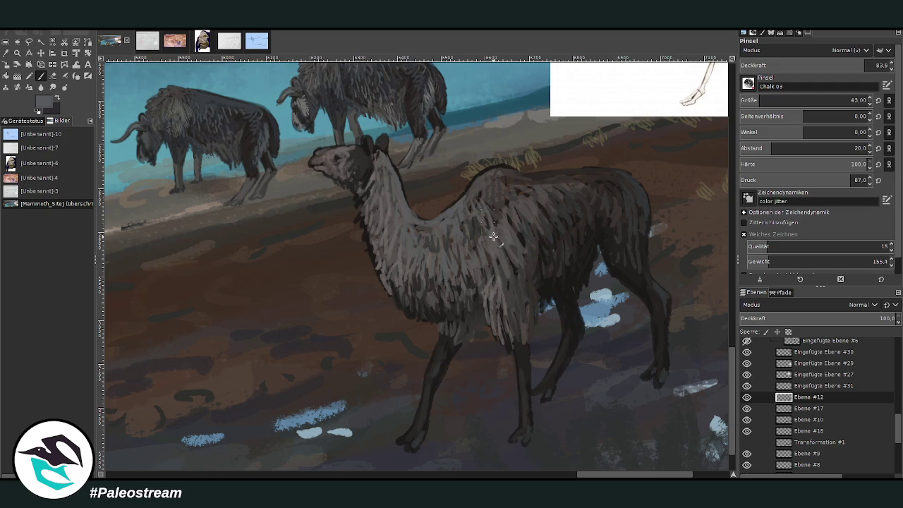
pyautogui.moveTo(851, 67); pyautogui.dragTo(839, 66)
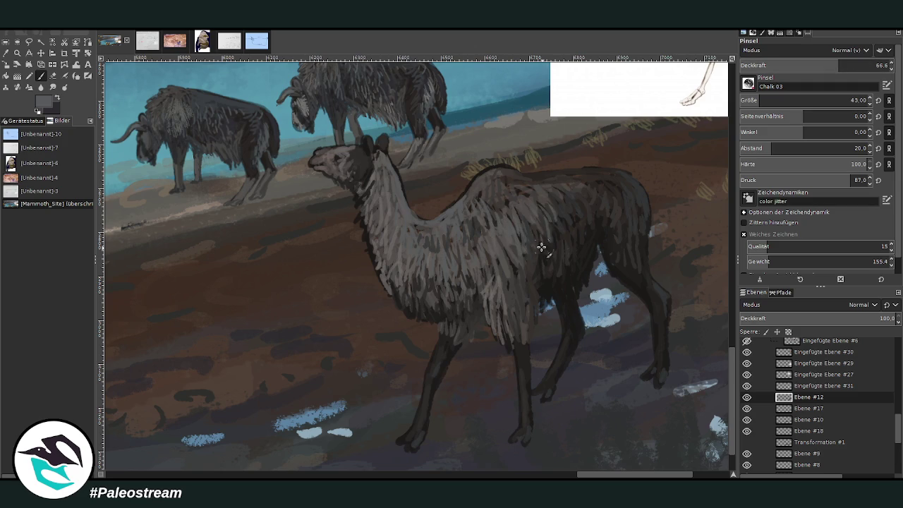
pyautogui.press('[')
pyautogui.press('[')
pyautogui.press('[')
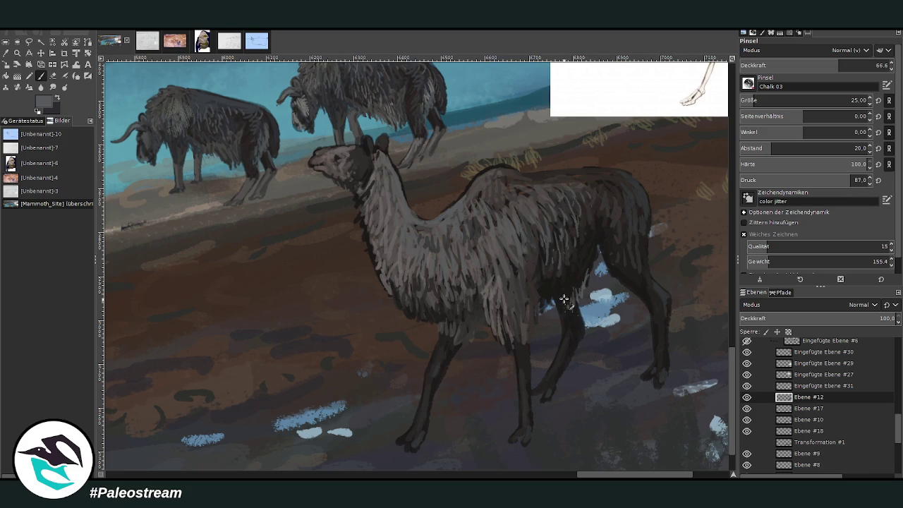
# Paint light strokes along the llama's hump at 81.1 brush opacity
pyautogui.press('o')
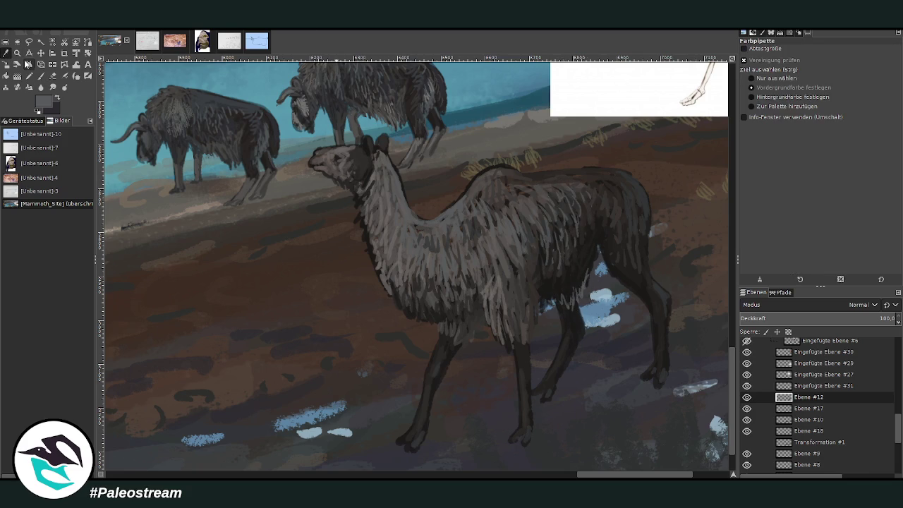
pyautogui.click(41, 76)
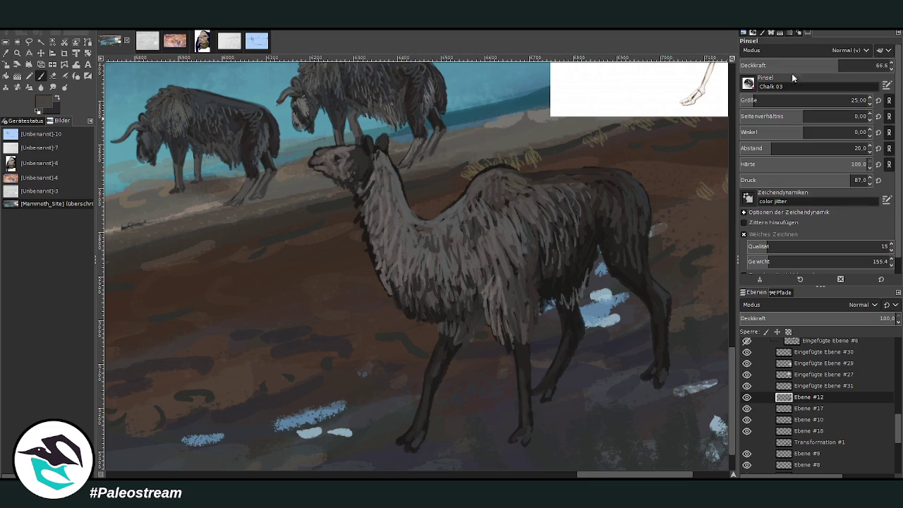
pyautogui.click(864, 64)
pyautogui.moveTo(536, 180)
pyautogui.mouseDown()
pyautogui.moveTo(494, 173)
pyautogui.moveTo(476, 182)
pyautogui.mouseUp()
# Pick a darker canvas colour and paint dark fur on the llama's neck, throat, back and shoulder
pyautogui.keyDown('ctrl'); pyautogui.click(704, 239); pyautogui.keyUp('ctrl')
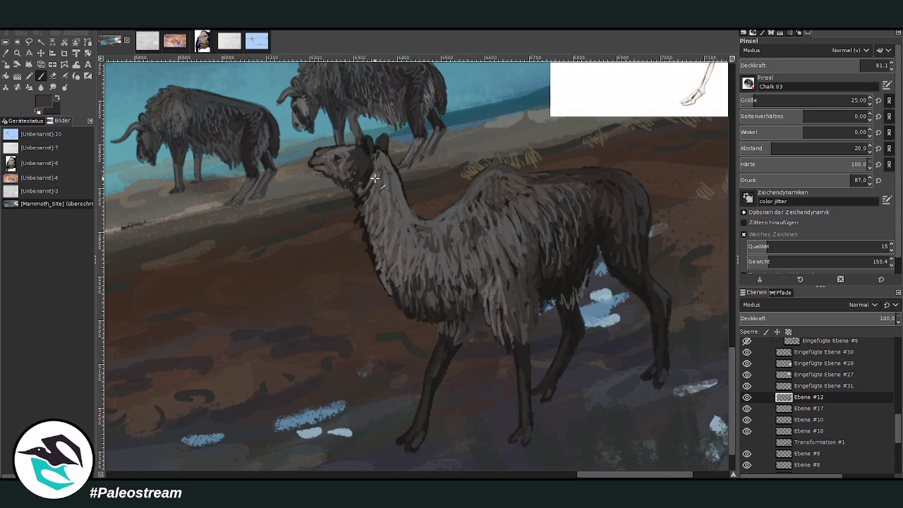
pyautogui.moveTo(375, 177)
pyautogui.mouseDown()
pyautogui.moveTo(359, 188)
pyautogui.moveTo(348, 167)
pyautogui.mouseUp()
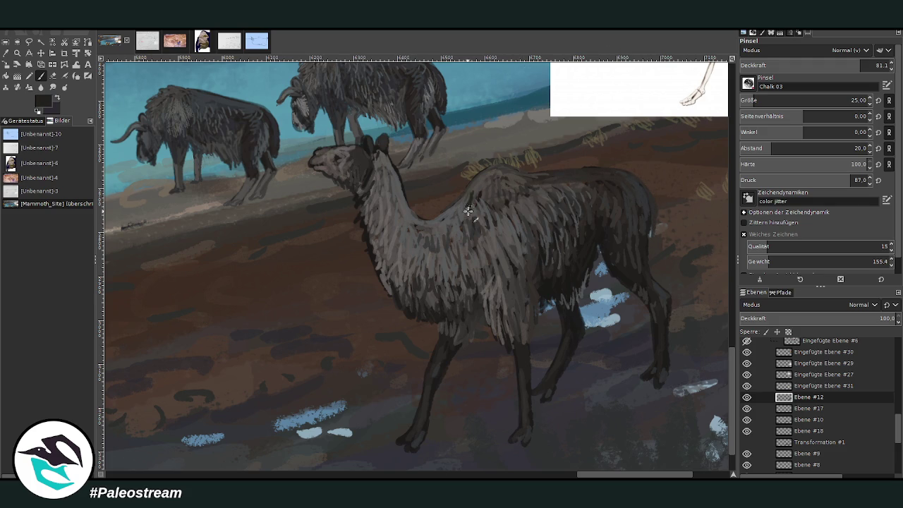
pyautogui.moveTo(465, 196)
pyautogui.mouseDown()
pyautogui.moveTo(460, 207)
pyautogui.moveTo(475, 201)
pyautogui.moveTo(469, 190)
pyautogui.moveTo(451, 213)
pyautogui.moveTo(474, 217)
pyautogui.moveTo(471, 201)
pyautogui.moveTo(480, 219)
pyautogui.moveTo(476, 254)
pyautogui.moveTo(467, 258)
pyautogui.moveTo(487, 222)
pyautogui.moveTo(482, 191)
pyautogui.moveTo(492, 195)
pyautogui.moveTo(479, 177)
pyautogui.mouseUp()
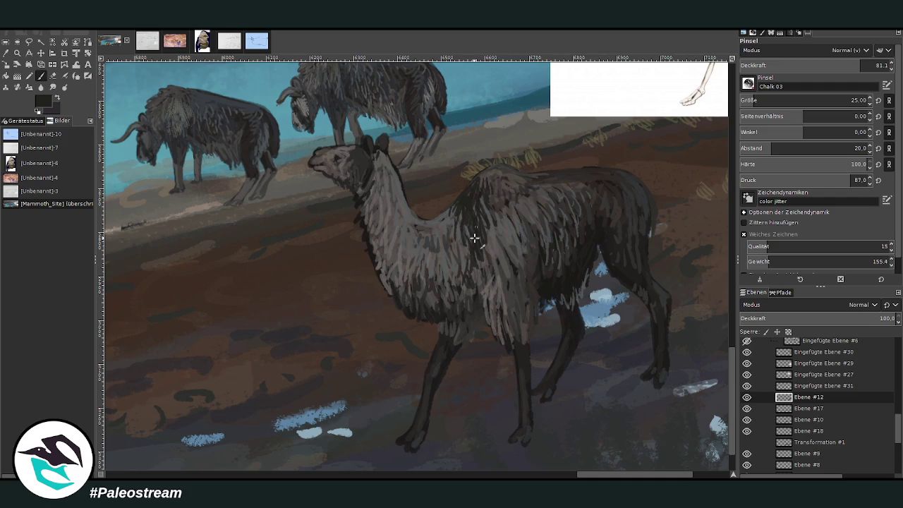
pyautogui.moveTo(465, 237)
pyautogui.mouseDown()
pyautogui.moveTo(462, 267)
pyautogui.moveTo(457, 234)
pyautogui.mouseUp()
pyautogui.moveTo(465, 248); pyautogui.dragTo(460, 198)
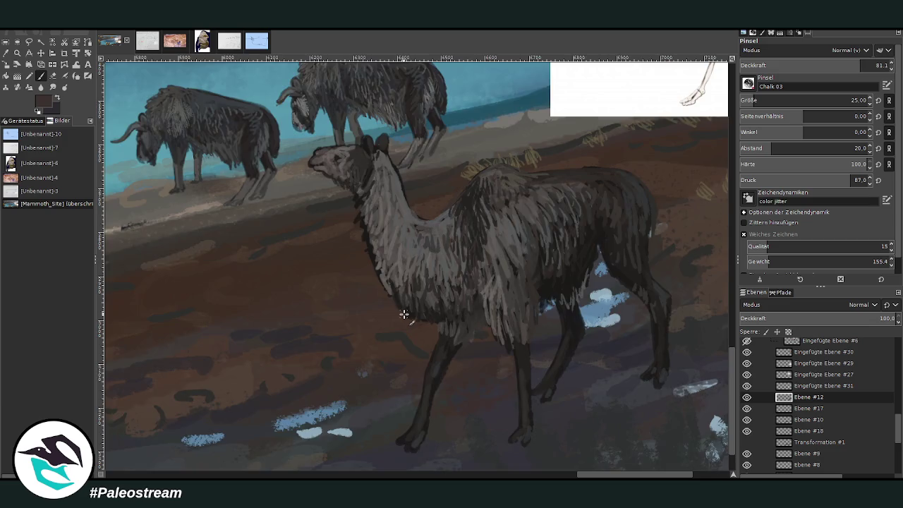
pyautogui.scroll(-2, 404, 314)
pyautogui.scroll(-1, 403, 314)
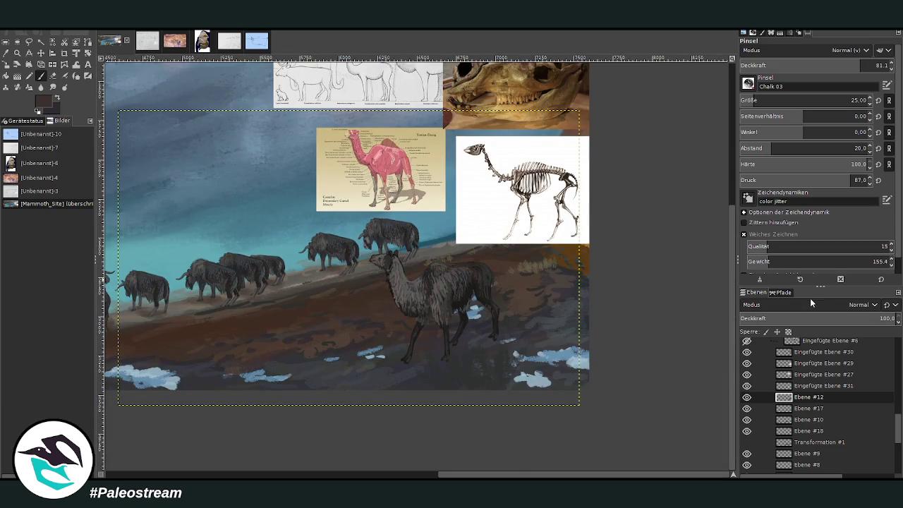
# Zoom in and move the skeleton and camel muscle reference images up and right
pyautogui.click(16, 54)
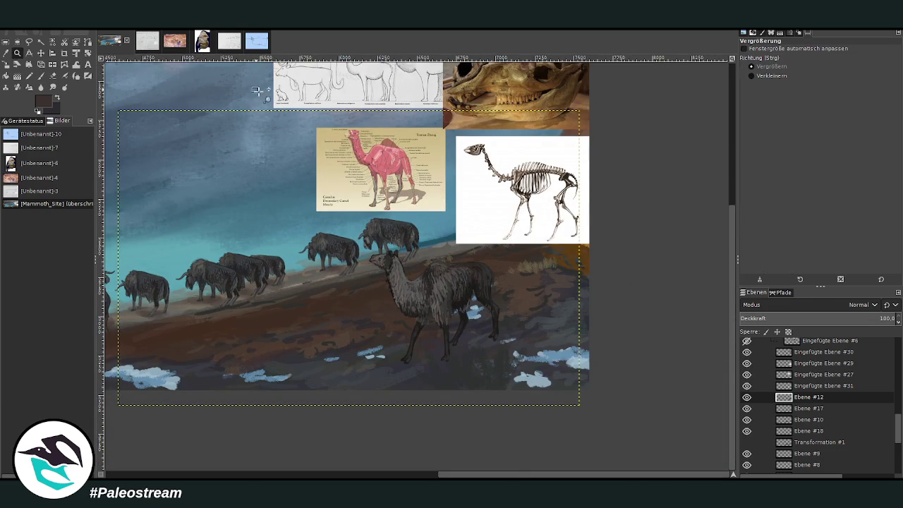
pyautogui.moveTo(258, 89); pyautogui.dragTo(554, 409)
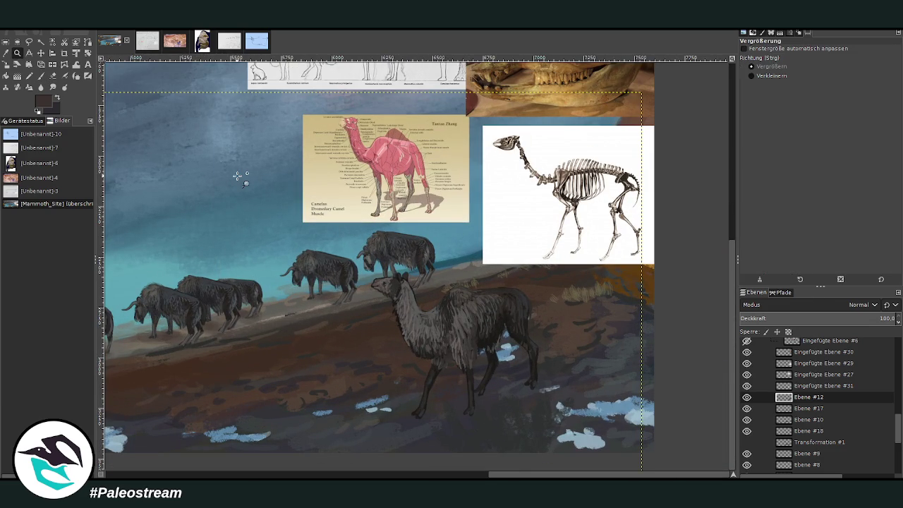
pyautogui.press('m')
pyautogui.moveTo(533, 198); pyautogui.dragTo(548, 92)
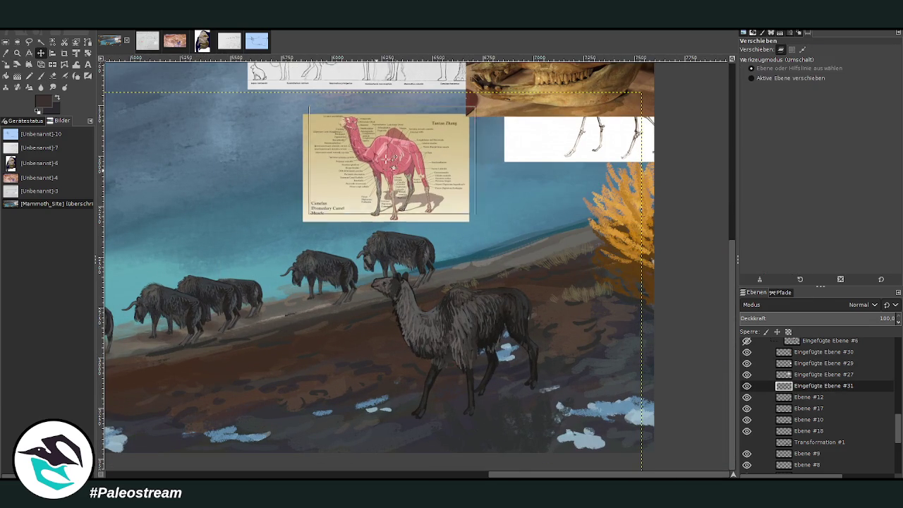
pyautogui.moveTo(338, 154); pyautogui.dragTo(398, 80)
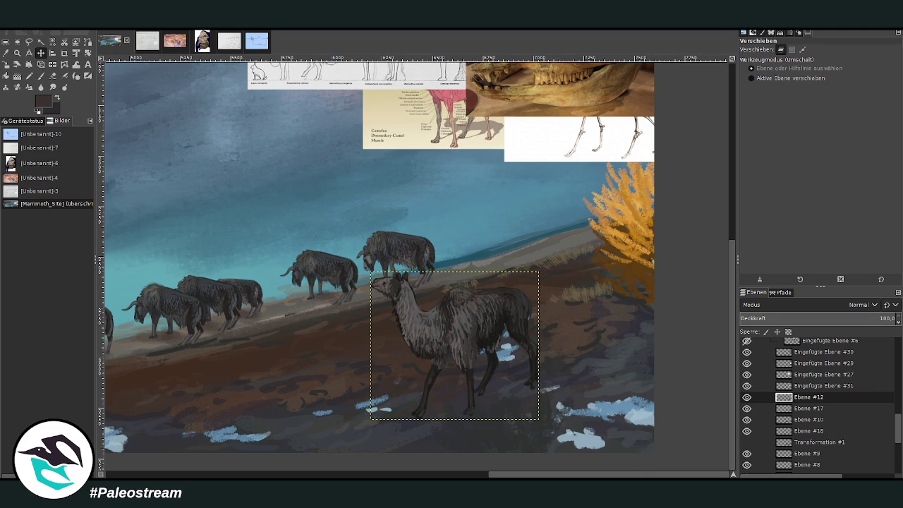
# Move the llama right beside the golden bush, zoom in, and make the bison layer active
pyautogui.click(40, 53)
pyautogui.moveTo(455, 321)
pyautogui.mouseDown()
pyautogui.moveTo(491, 326)
pyautogui.moveTo(470, 312)
pyautogui.moveTo(561, 267)
pyautogui.mouseUp()
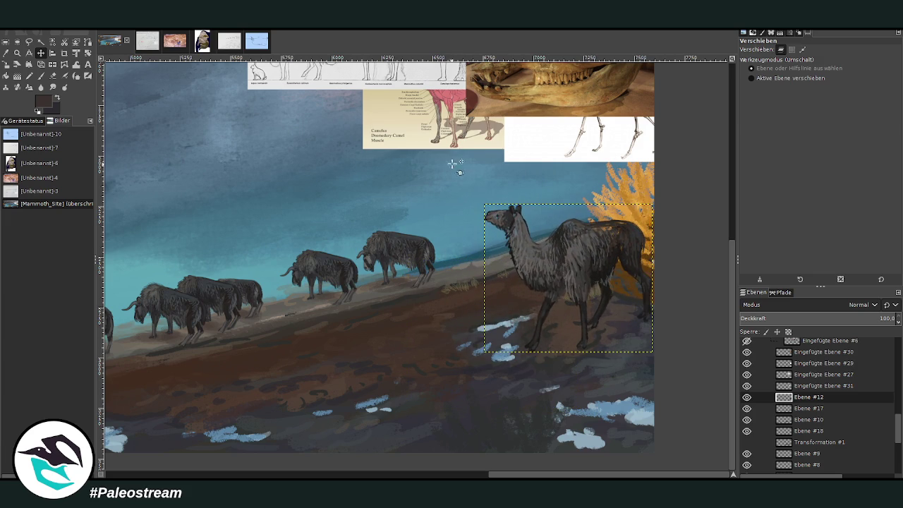
pyautogui.moveTo(551, 270); pyautogui.dragTo(520, 302)
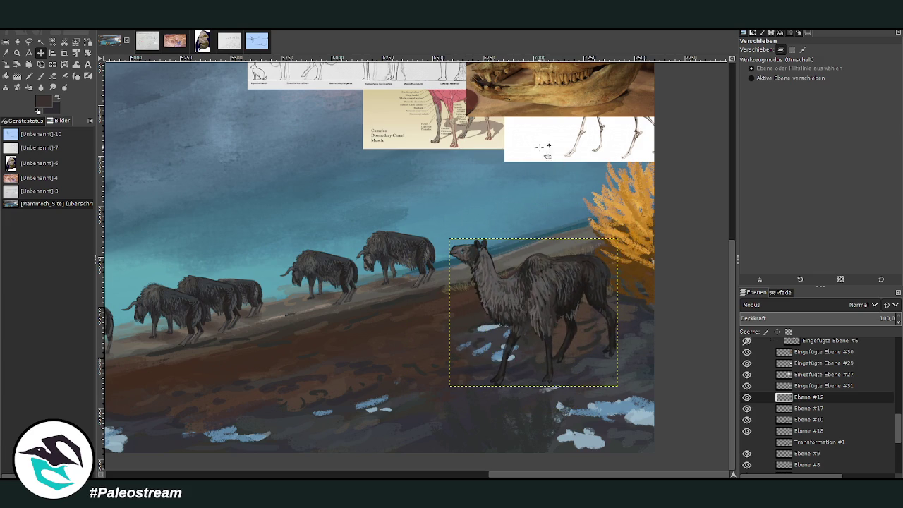
pyautogui.press('z')
pyautogui.moveTo(333, 175); pyautogui.dragTo(650, 419)
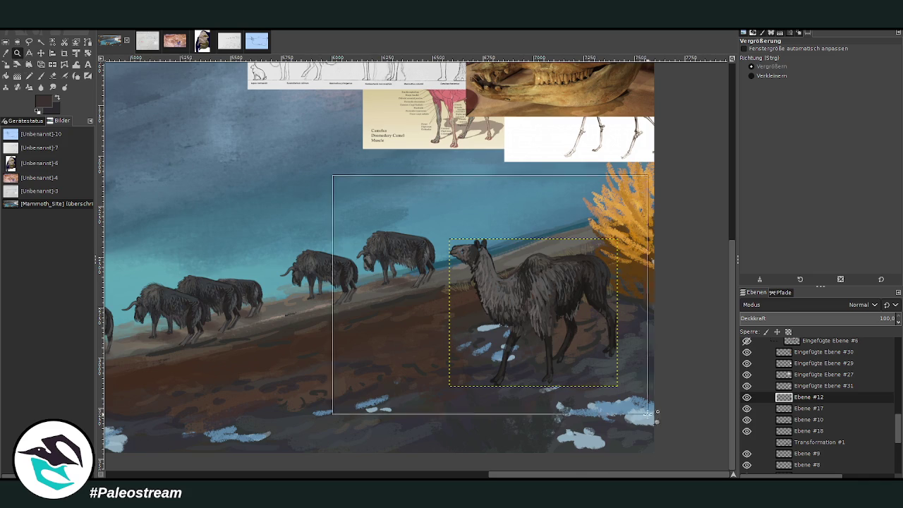
pyautogui.click(806, 410)
# Add a new layer, set brush opacity 97.2 and size 108, then merge the llama layer down
pyautogui.hotkey('shift', 'ctrl', 'n')
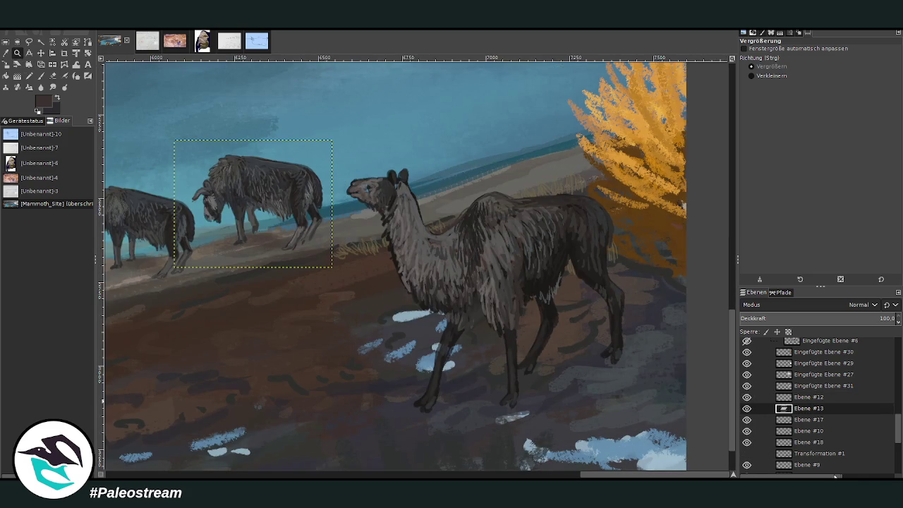
pyautogui.click(7, 53)
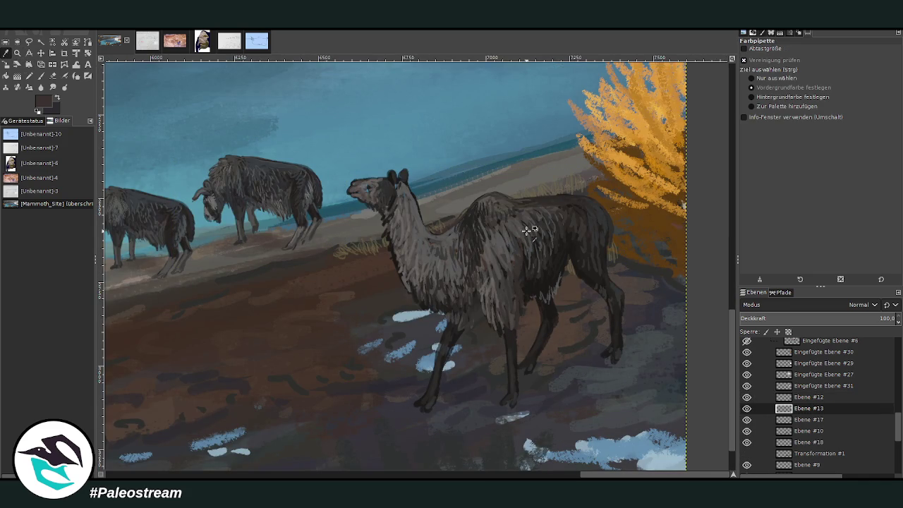
pyautogui.press('p')
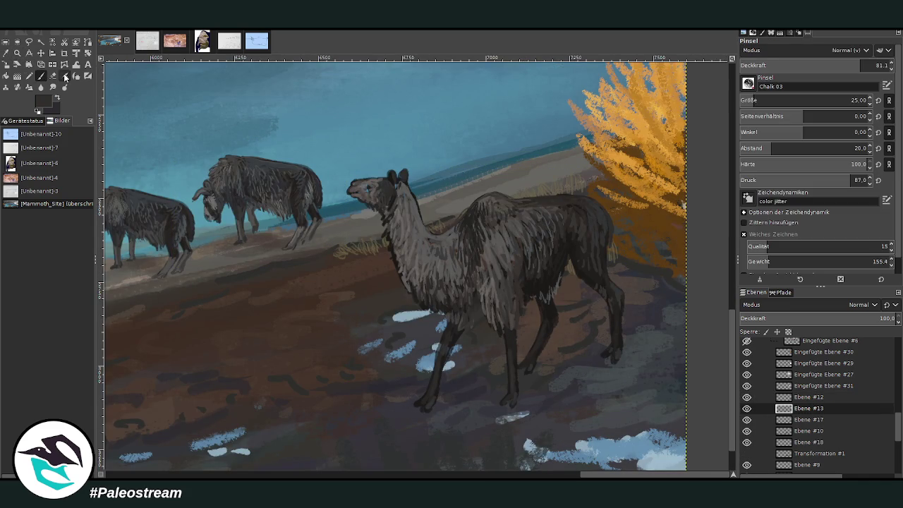
pyautogui.moveTo(853, 66); pyautogui.dragTo(856, 68)
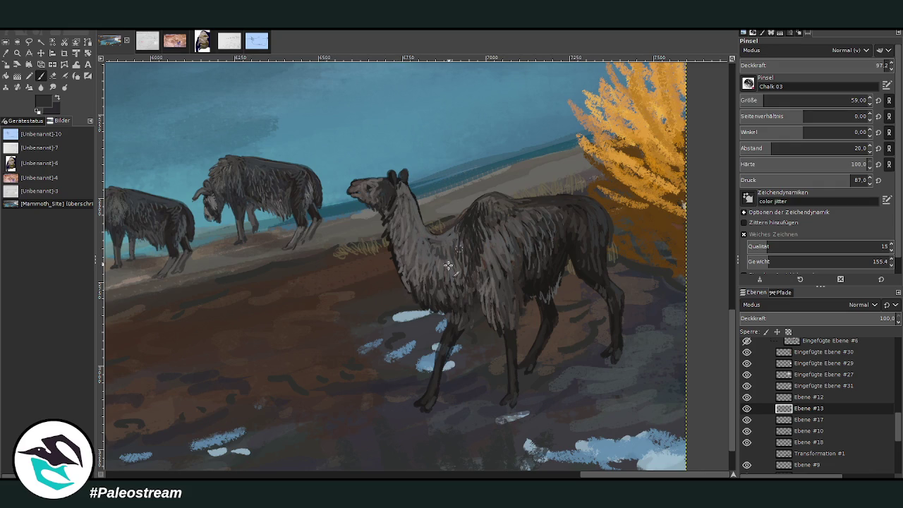
pyautogui.click(794, 100)
pyautogui.click(809, 396)
pyautogui.hotkey('shift', 's')
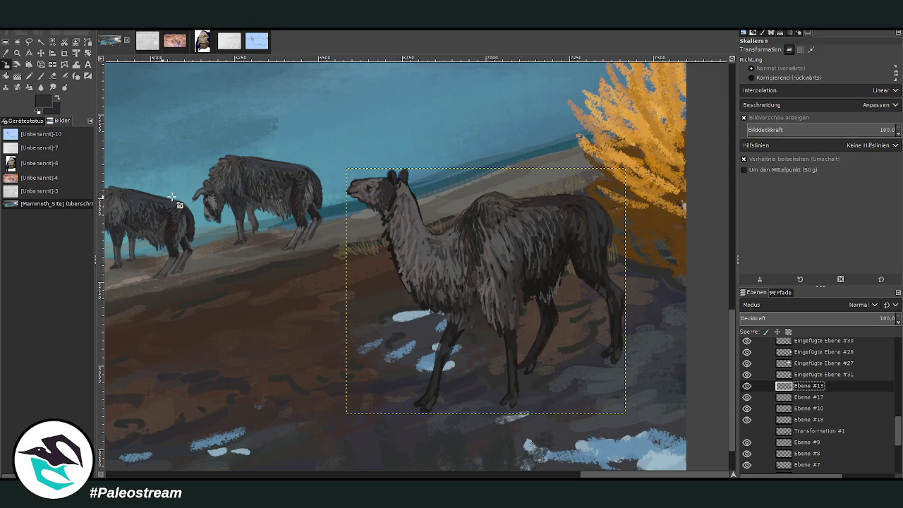
# Shift the llama slightly, duplicate it onto a new layer, and zoom in on the bisons and llama
pyautogui.press('p')
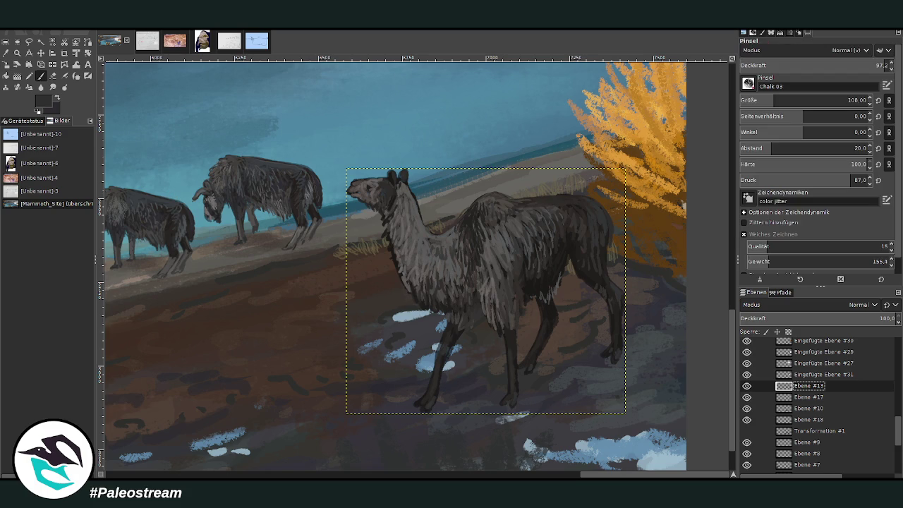
pyautogui.press('m')
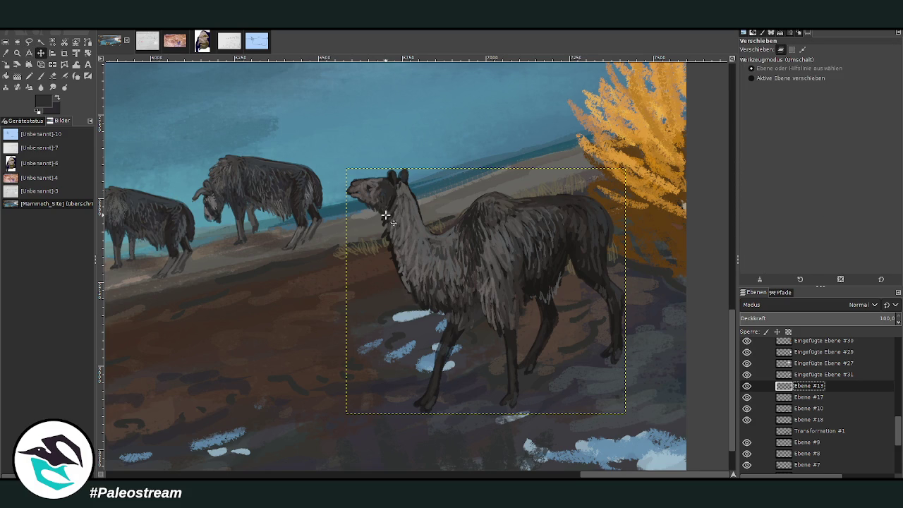
pyautogui.moveTo(389, 194)
pyautogui.mouseDown()
pyautogui.moveTo(350, 219)
pyautogui.moveTo(377, 203)
pyautogui.moveTo(379, 162)
pyautogui.mouseUp()
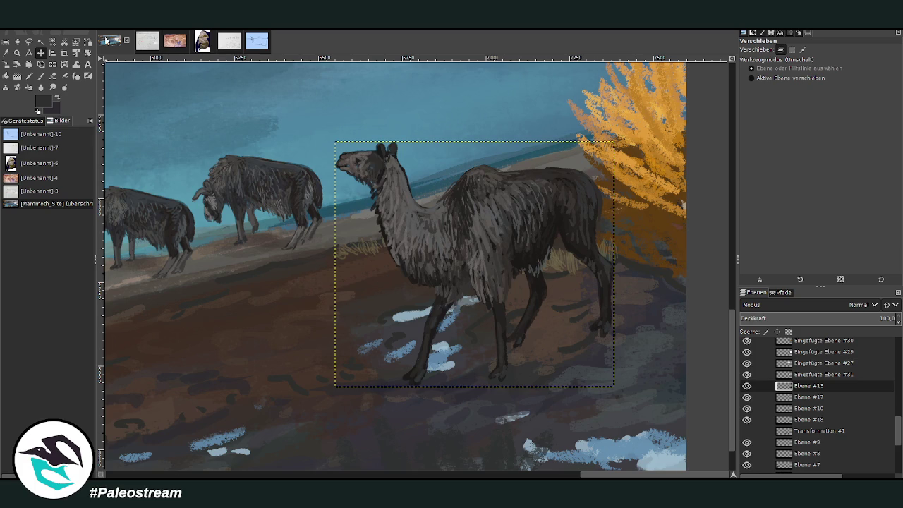
pyautogui.hotkey('shift', 'ctrl', 'n')
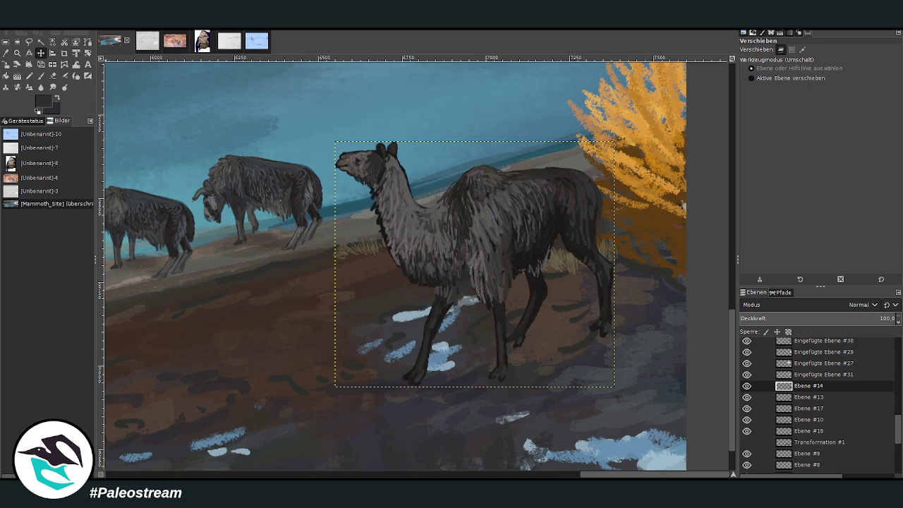
pyautogui.press('-')
pyautogui.press('-')
pyautogui.press('-')
pyautogui.press('-')
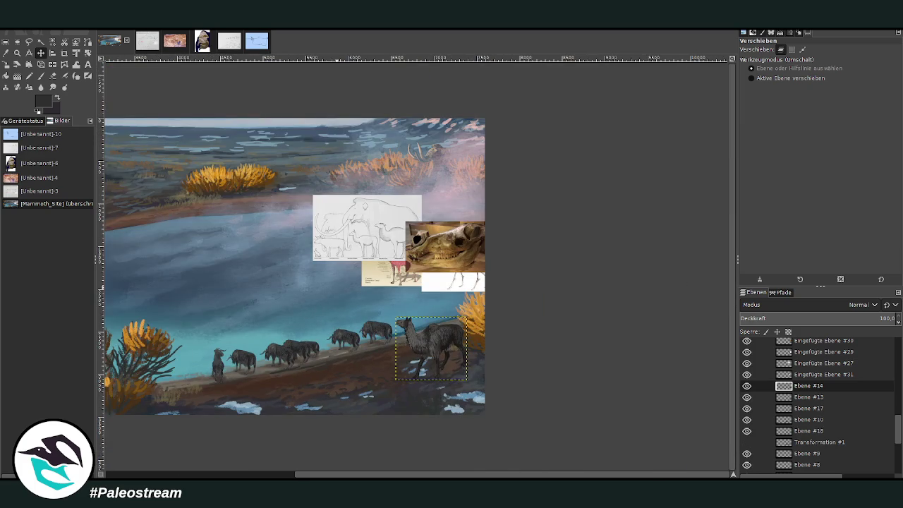
pyautogui.hscroll(-3, 380, 453)
pyautogui.hscroll(-3, 205, 439)
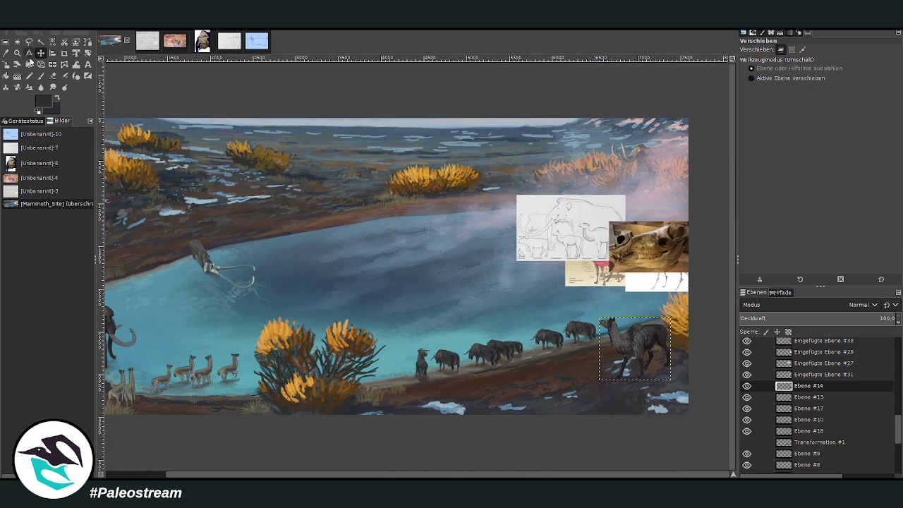
pyautogui.press('z')
pyautogui.moveTo(455, 254); pyautogui.dragTo(638, 427)
pyautogui.moveTo(288, 135); pyautogui.dragTo(640, 433)
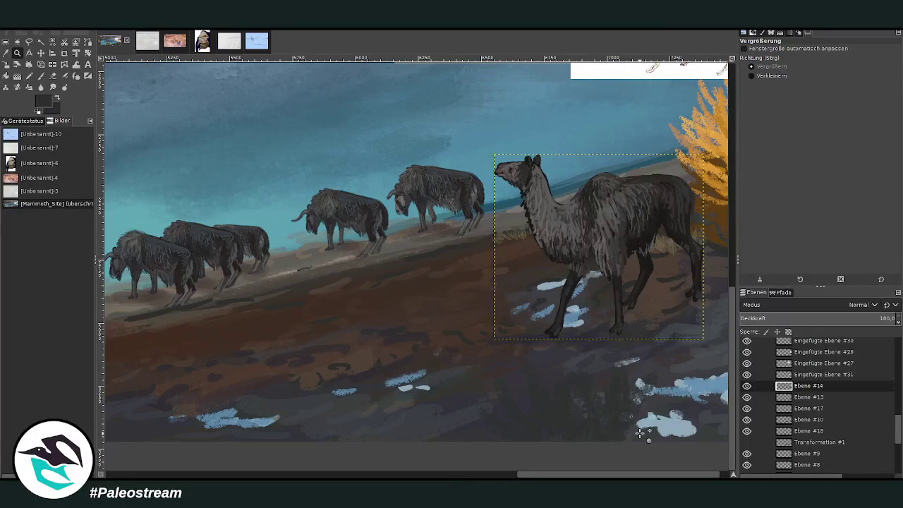
# Scale the llama copy down to 877×772 px and move it lower left
pyautogui.click(41, 53)
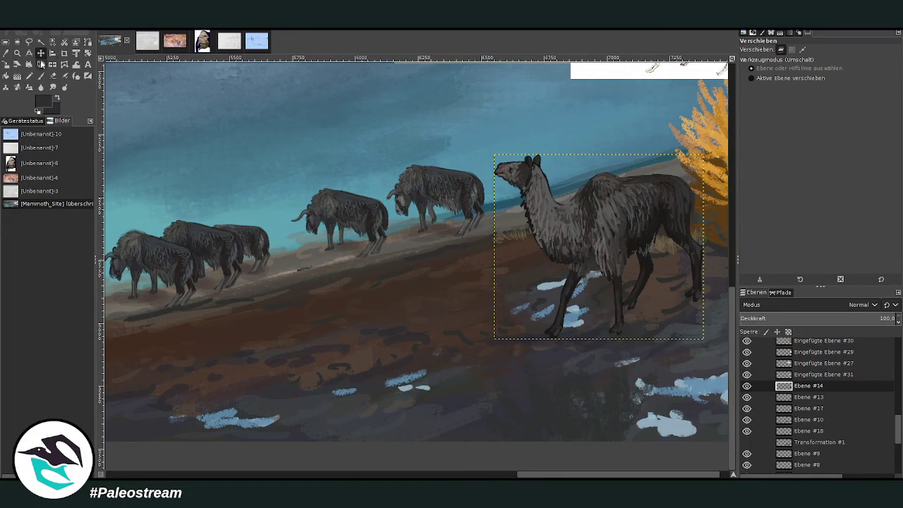
pyautogui.click(12, 71)
pyautogui.click(521, 306)
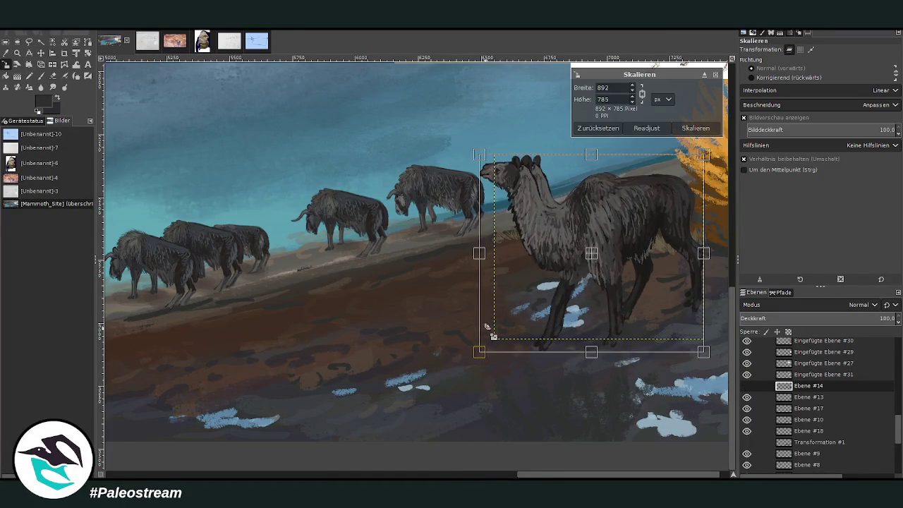
pyautogui.moveTo(508, 316); pyautogui.dragTo(487, 339)
pyautogui.moveTo(522, 274); pyautogui.dragTo(529, 278)
pyautogui.moveTo(592, 252); pyautogui.dragTo(471, 328)
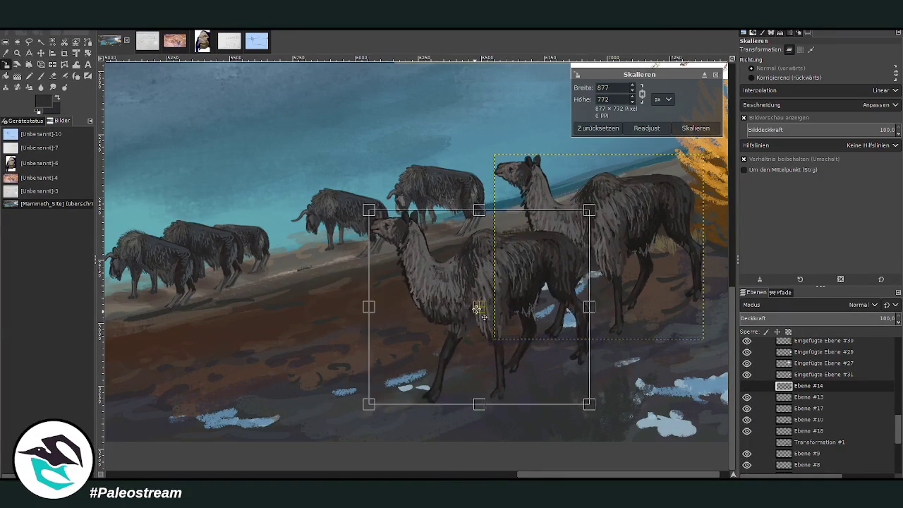
pyautogui.click(688, 129)
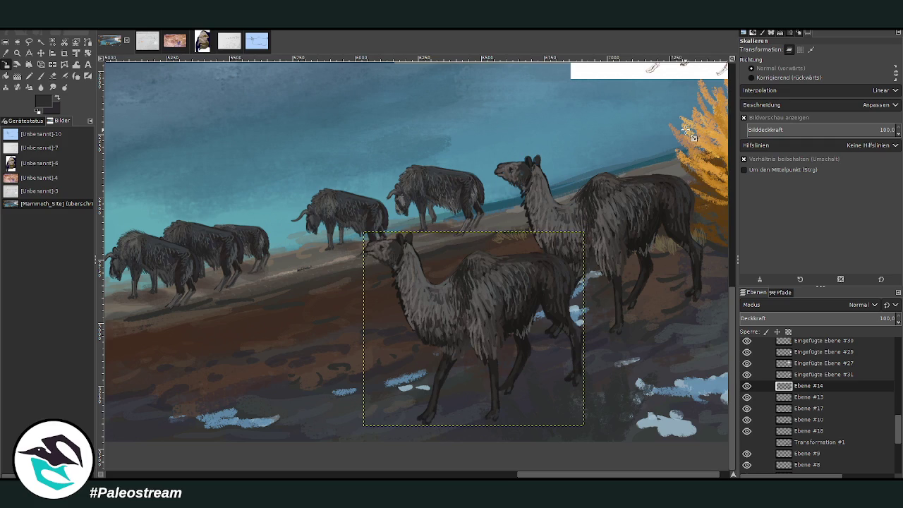
# Apply a slight perspective change pulling the copy's bottom-right corner inward, then zoom in on it
pyautogui.click(52, 65)
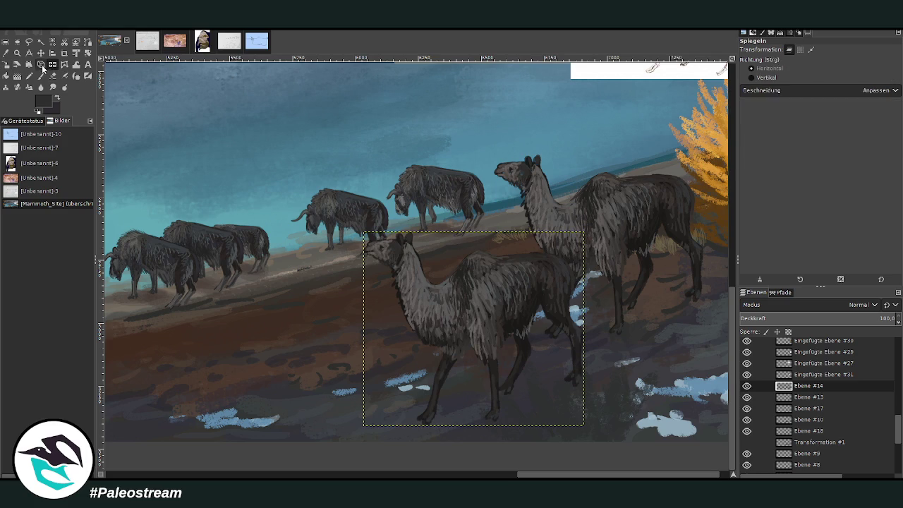
pyautogui.click(469, 368)
pyautogui.moveTo(530, 396); pyautogui.dragTo(521, 389)
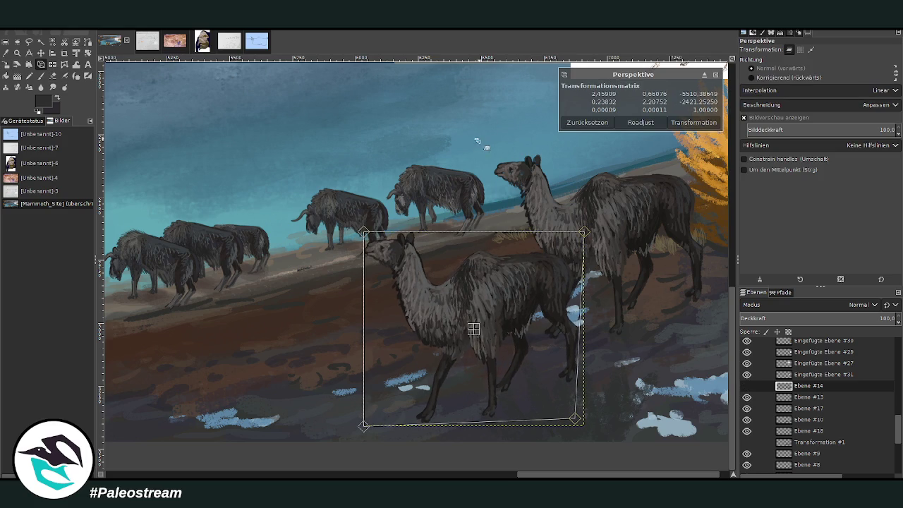
pyautogui.click(688, 122)
pyautogui.press('z')
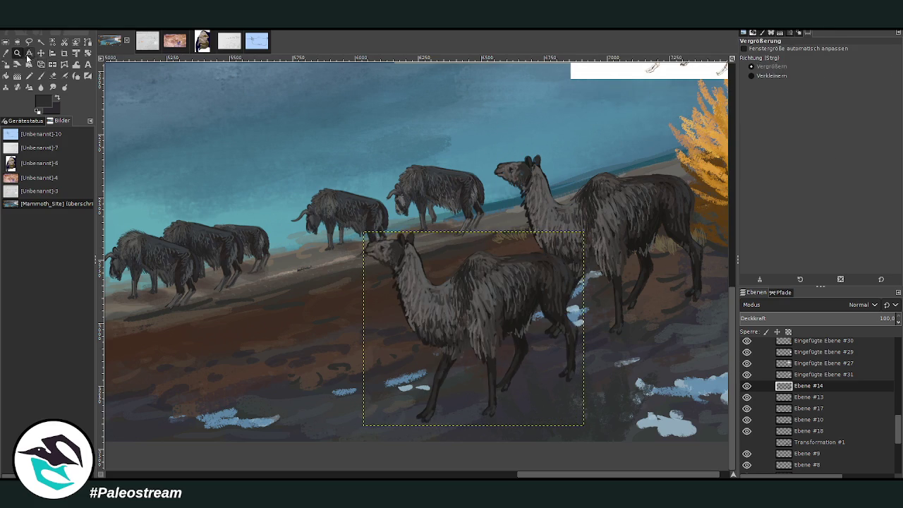
pyautogui.moveTo(321, 180); pyautogui.dragTo(516, 349)
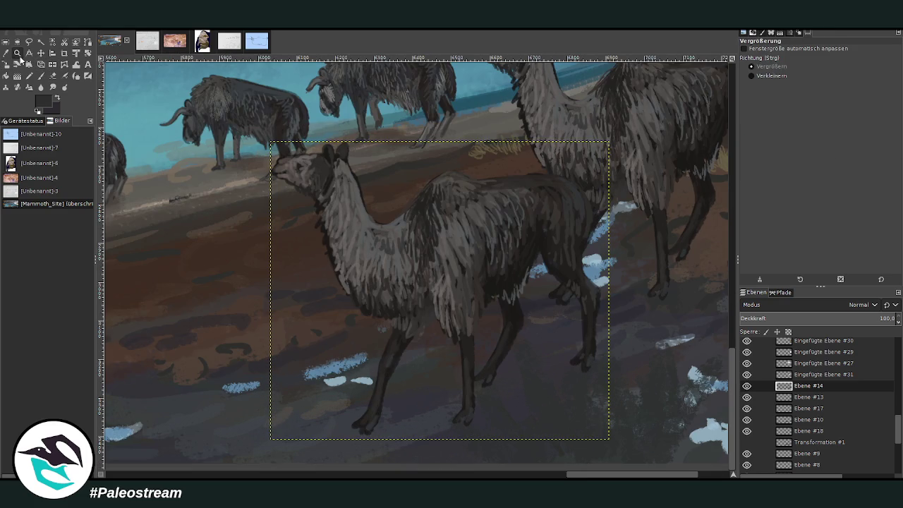
pyautogui.click(398, 345)
# With a size-52 brush, pick a dark llama colour and paint the chest and front leg
pyautogui.click(43, 76)
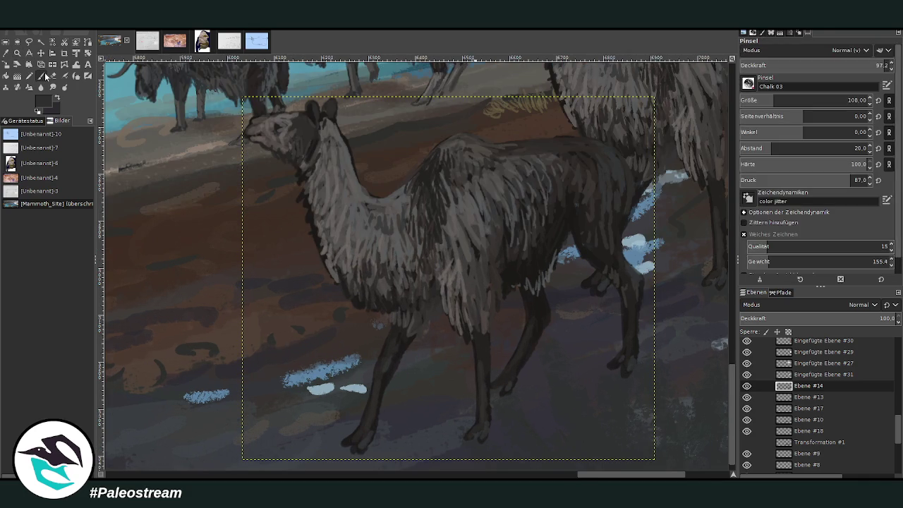
pyautogui.moveTo(741, 104); pyautogui.dragTo(767, 100)
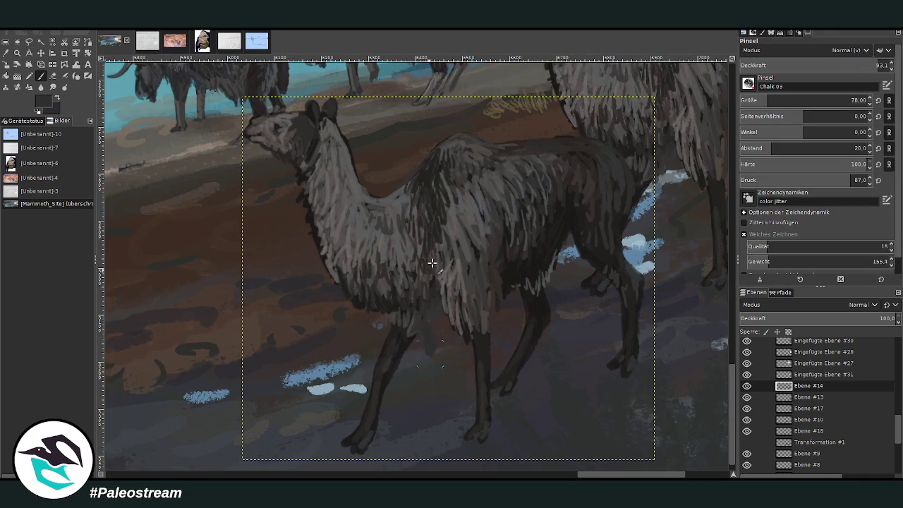
pyautogui.click(851, 100)
pyautogui.keyDown('ctrl'); pyautogui.click(516, 229); pyautogui.keyUp('ctrl')
pyautogui.moveTo(428, 319); pyautogui.dragTo(442, 400)
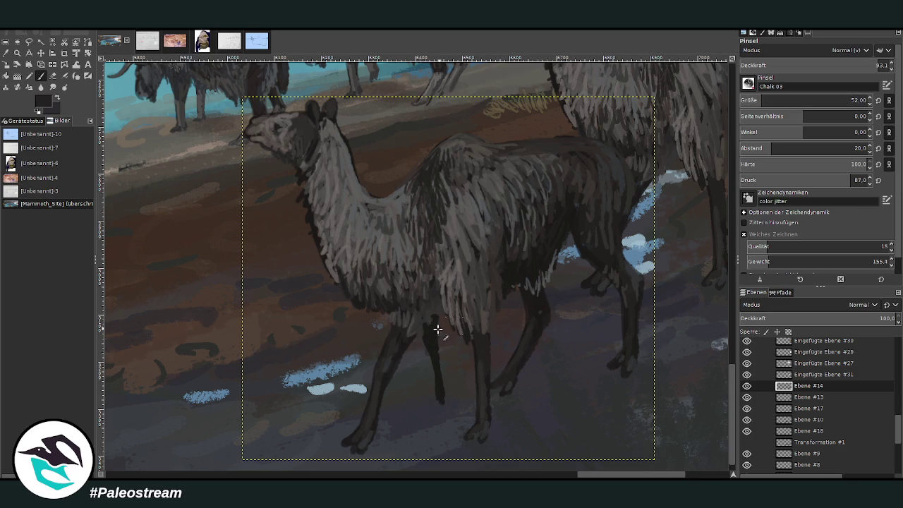
pyautogui.moveTo(439, 319); pyautogui.dragTo(427, 423)
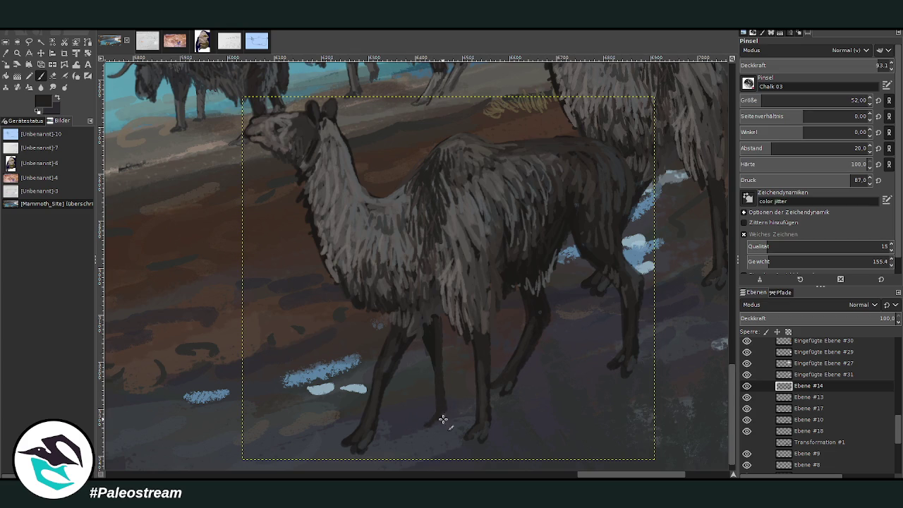
# Cover the blue patch under the belly and reshape the hind leg using brush sizes 106 and 57
pyautogui.keyDown('ctrl'); pyautogui.click(426, 311); pyautogui.keyUp('ctrl')
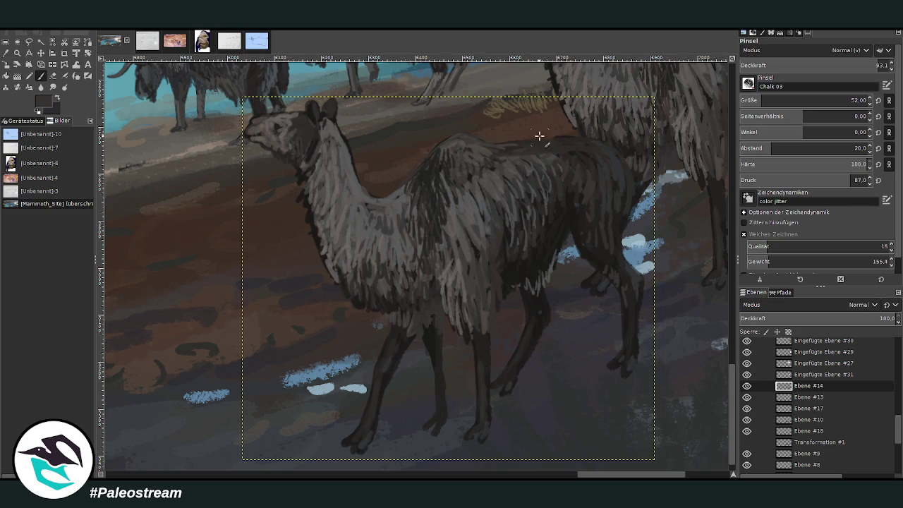
pyautogui.moveTo(582, 275)
pyautogui.mouseDown()
pyautogui.moveTo(568, 247)
pyautogui.moveTo(573, 226)
pyautogui.moveTo(571, 244)
pyautogui.mouseUp()
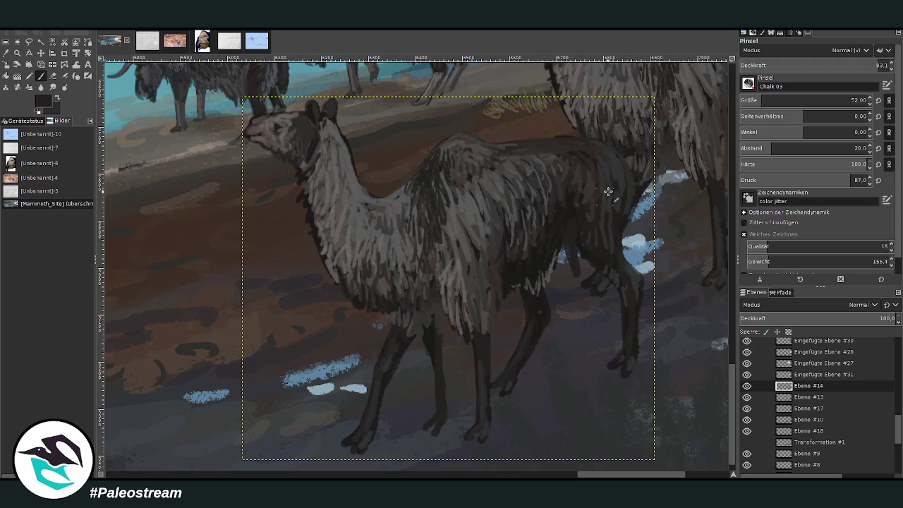
pyautogui.press(']')
pyautogui.moveTo(607, 262)
pyautogui.mouseDown()
pyautogui.moveTo(570, 235)
pyautogui.moveTo(585, 302)
pyautogui.moveTo(566, 258)
pyautogui.moveTo(583, 222)
pyautogui.mouseUp()
pyautogui.moveTo(773, 100); pyautogui.dragTo(760, 86)
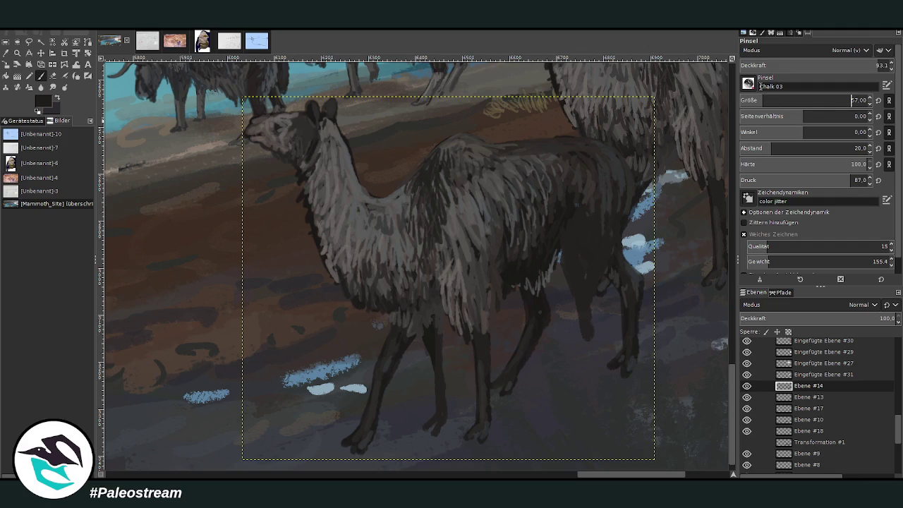
pyautogui.moveTo(561, 251)
pyautogui.mouseDown()
pyautogui.moveTo(569, 252)
pyautogui.moveTo(580, 342)
pyautogui.moveTo(586, 296)
pyautogui.moveTo(565, 388)
pyautogui.mouseUp()
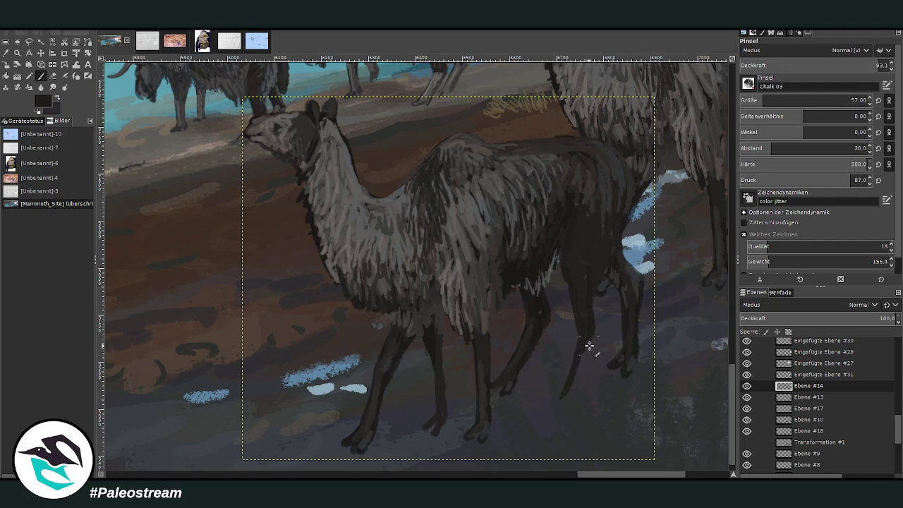
pyautogui.moveTo(588, 347)
pyautogui.mouseDown()
pyautogui.moveTo(569, 397)
pyautogui.moveTo(588, 337)
pyautogui.mouseUp()
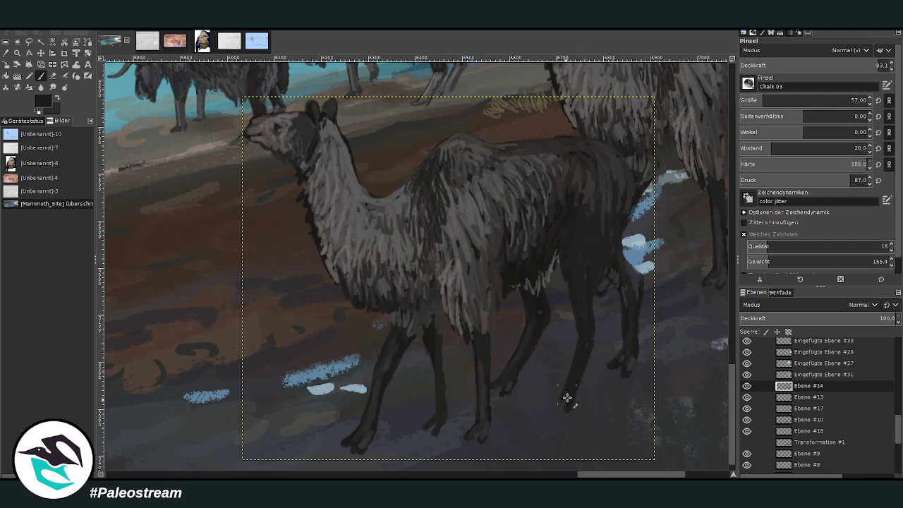
pyautogui.moveTo(568, 383)
pyautogui.mouseDown()
pyautogui.moveTo(590, 346)
pyautogui.moveTo(564, 420)
pyautogui.moveTo(544, 415)
pyautogui.moveTo(562, 403)
pyautogui.moveTo(568, 416)
pyautogui.moveTo(587, 342)
pyautogui.mouseUp()
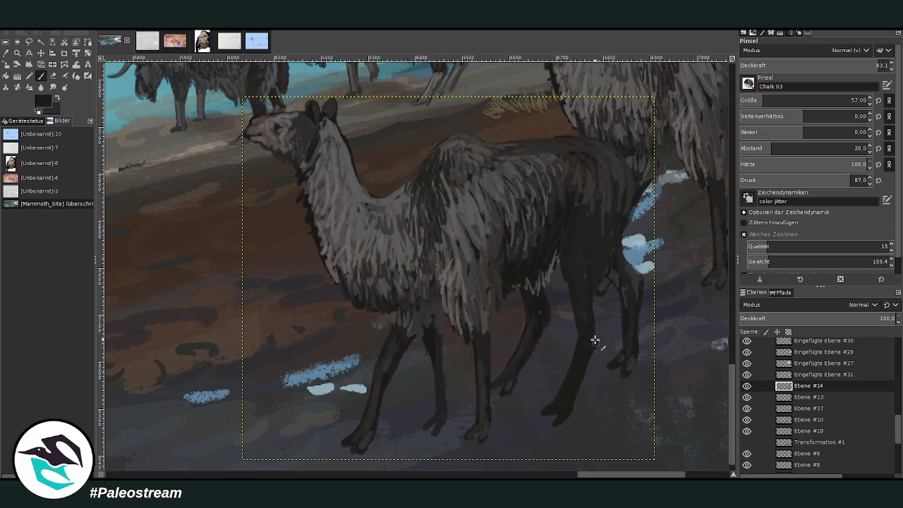
pyautogui.keyDown('ctrl'); pyautogui.click(637, 279); pyautogui.keyUp('ctrl')
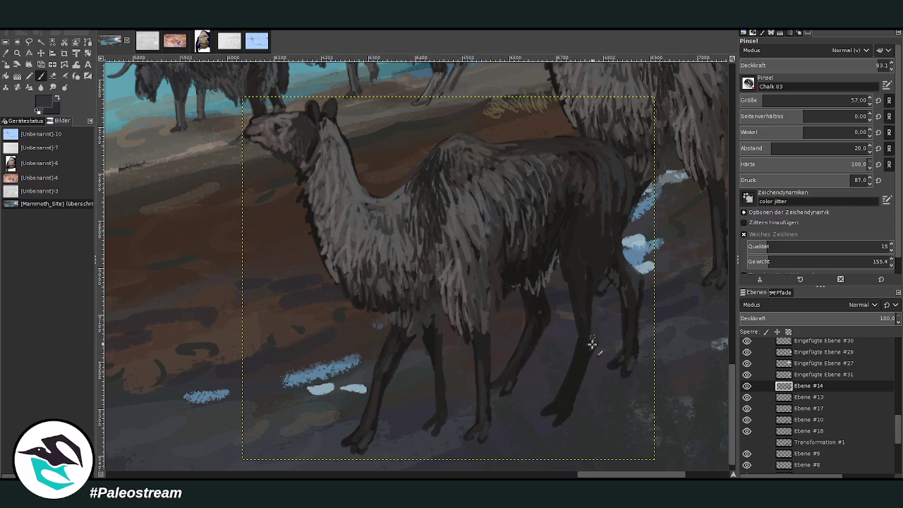
pyautogui.keyDown('ctrl'); pyautogui.click(633, 300); pyautogui.keyUp('ctrl')
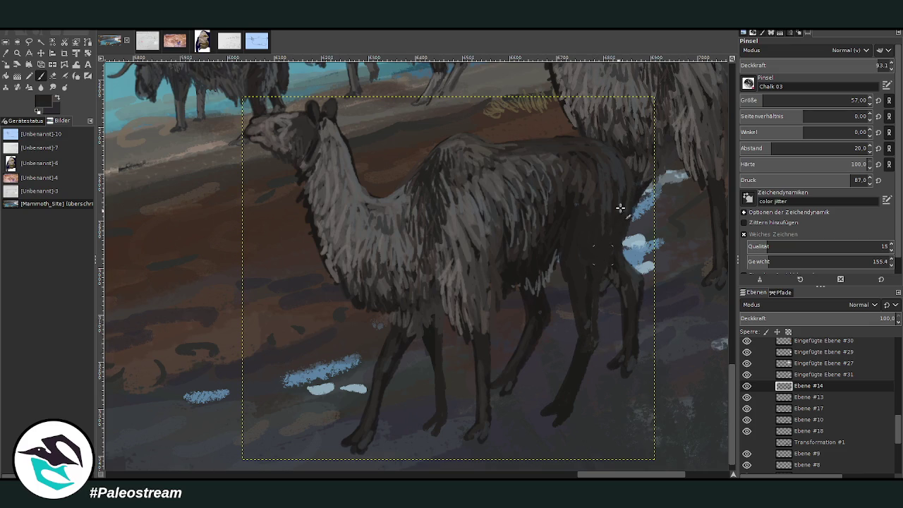
# Erase the extra front-leg strokes, the leftover leg stub and part of the rightmost hind leg
pyautogui.hotkey('shift', 'e')
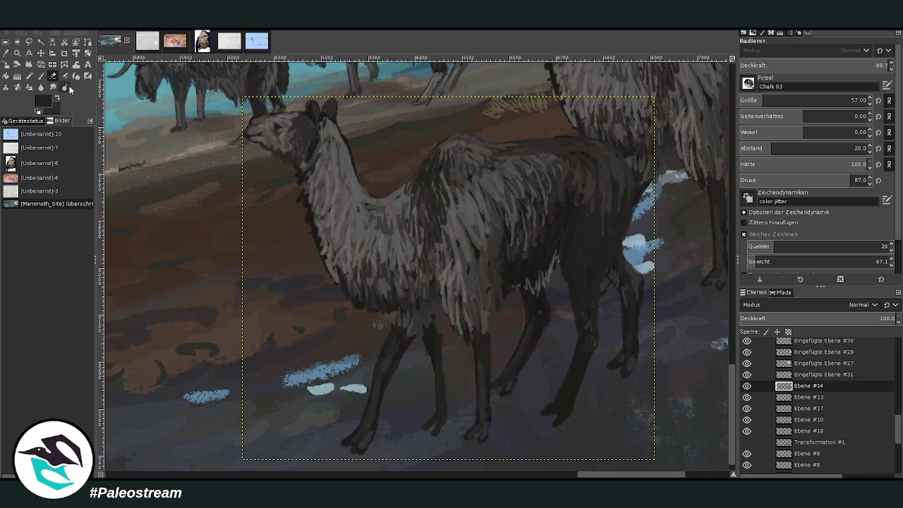
pyautogui.moveTo(402, 355); pyautogui.dragTo(388, 346)
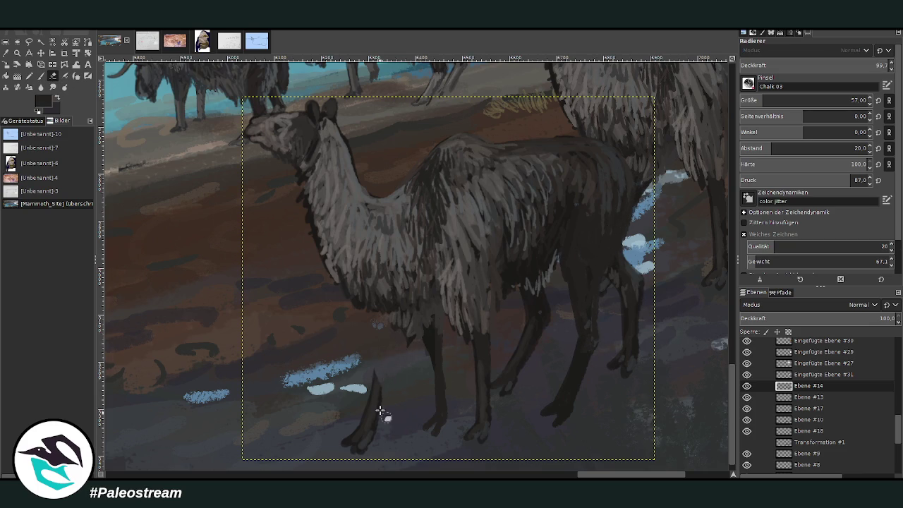
pyautogui.moveTo(378, 415); pyautogui.dragTo(376, 377)
pyautogui.moveTo(356, 426); pyautogui.dragTo(343, 447)
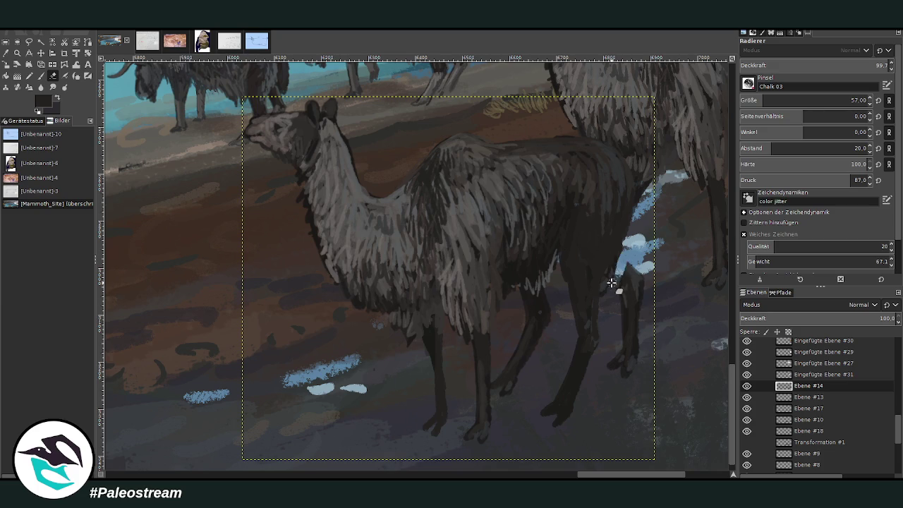
pyautogui.moveTo(620, 252); pyautogui.dragTo(610, 362)
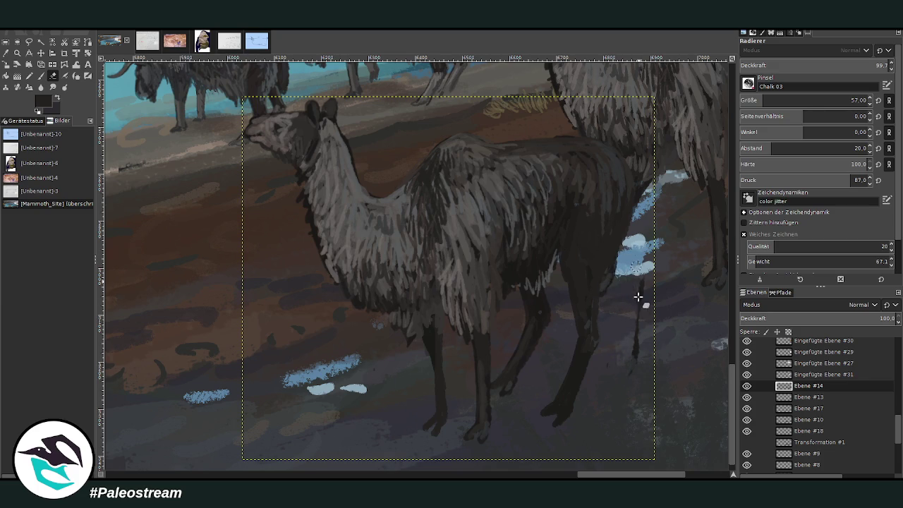
# At brush size 26, darken the front leg and extend the front hoof
pyautogui.press('p')
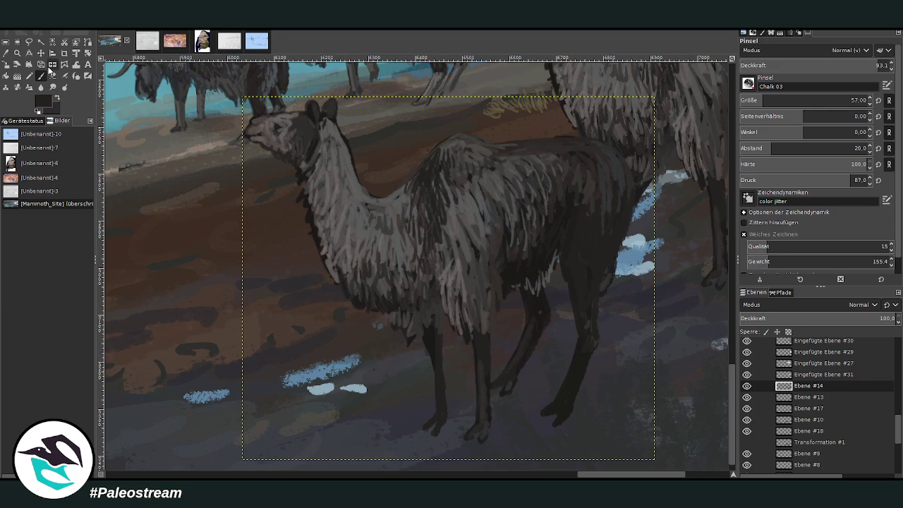
pyautogui.moveTo(759, 101); pyautogui.dragTo(731, 51)
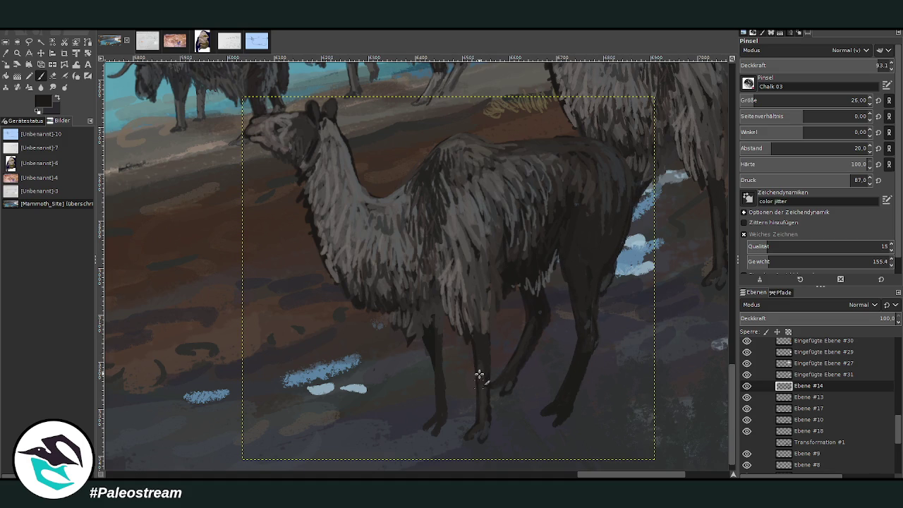
pyautogui.moveTo(486, 354); pyautogui.dragTo(492, 316)
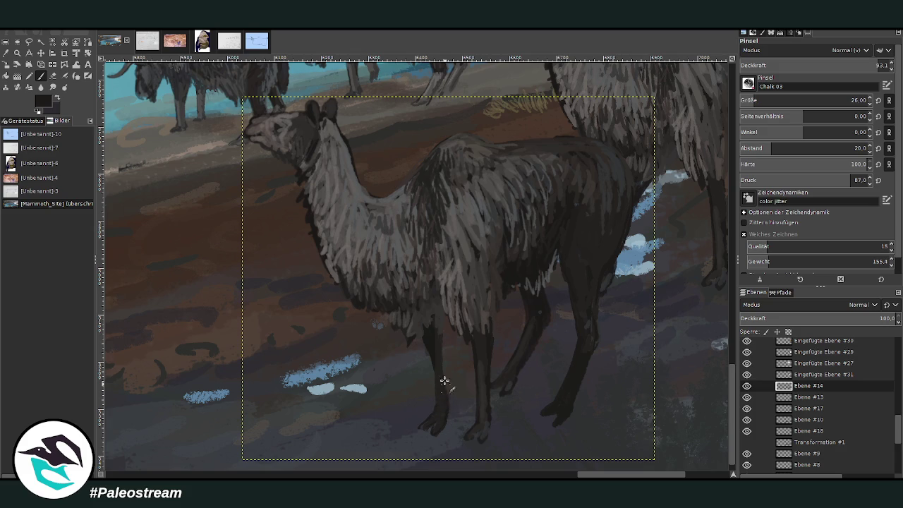
pyautogui.moveTo(445, 384)
pyautogui.mouseDown()
pyautogui.moveTo(448, 416)
pyautogui.moveTo(431, 349)
pyautogui.moveTo(469, 347)
pyautogui.mouseUp()
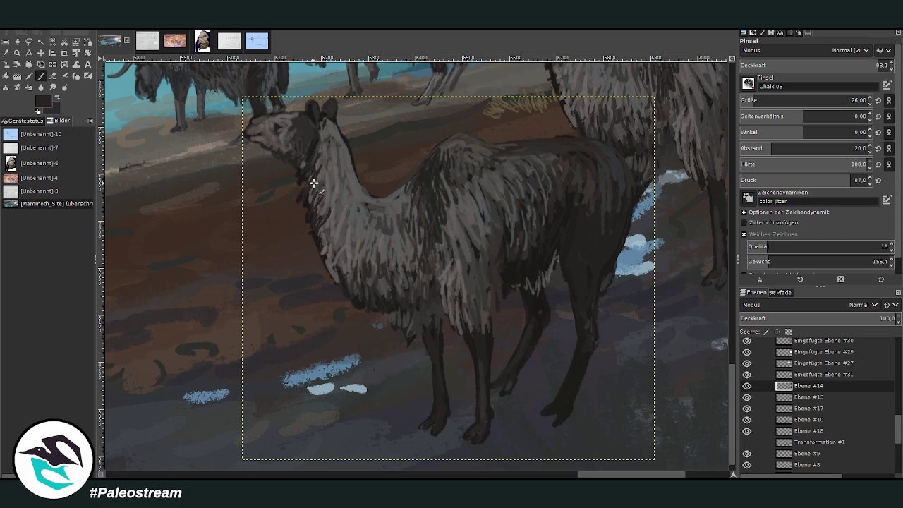
# Add light grey strokes on the chest and dark strokes along the front neck and back edge
pyautogui.keyDown('ctrl'); pyautogui.click(325, 239); pyautogui.keyUp('ctrl')
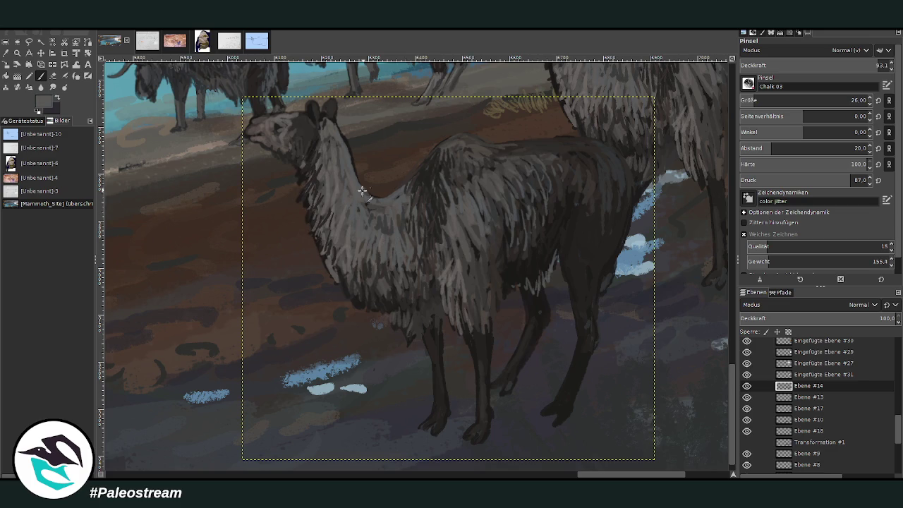
pyautogui.moveTo(329, 234); pyautogui.dragTo(334, 268)
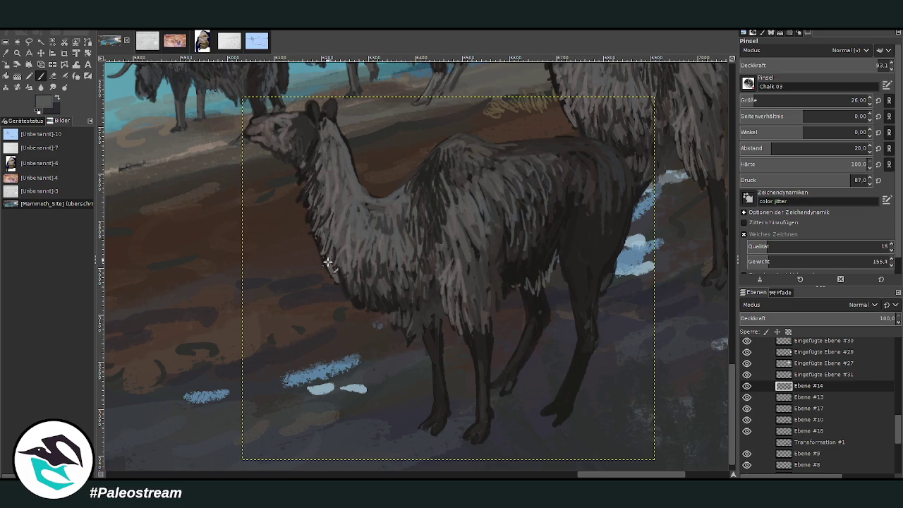
pyautogui.keyDown('ctrl'); pyautogui.click(427, 302); pyautogui.keyUp('ctrl')
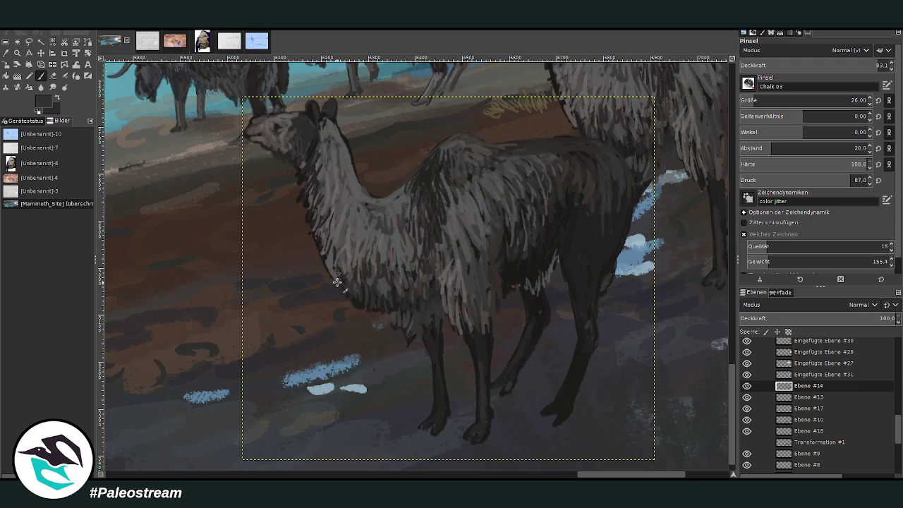
pyautogui.moveTo(337, 282)
pyautogui.mouseDown()
pyautogui.moveTo(332, 165)
pyautogui.moveTo(306, 141)
pyautogui.mouseUp()
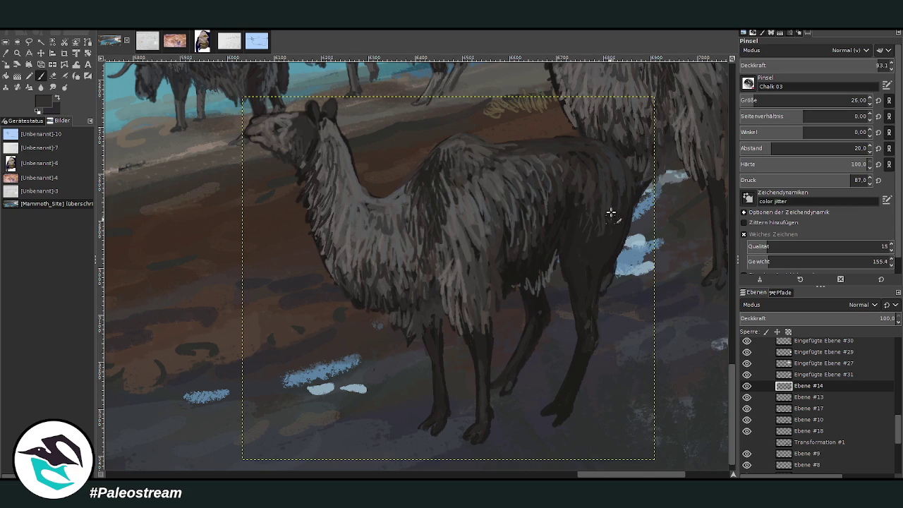
pyautogui.moveTo(626, 191); pyautogui.dragTo(623, 213)
# Paint darker fur strokes down the chest, shoulder and back of the front llama
pyautogui.keyDown('ctrl'); pyautogui.click(527, 240); pyautogui.keyUp('ctrl')
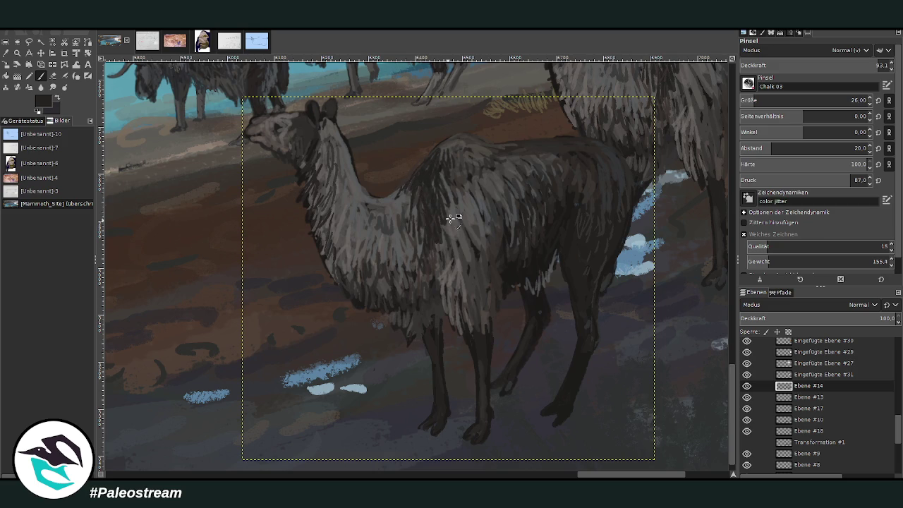
pyautogui.moveTo(423, 226); pyautogui.dragTo(428, 277)
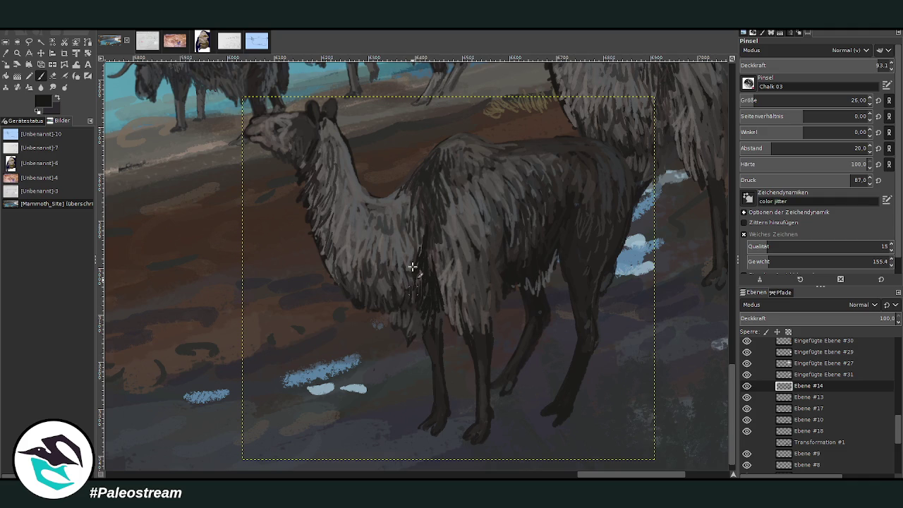
pyautogui.keyDown('ctrl'); pyautogui.click(485, 261); pyautogui.keyUp('ctrl')
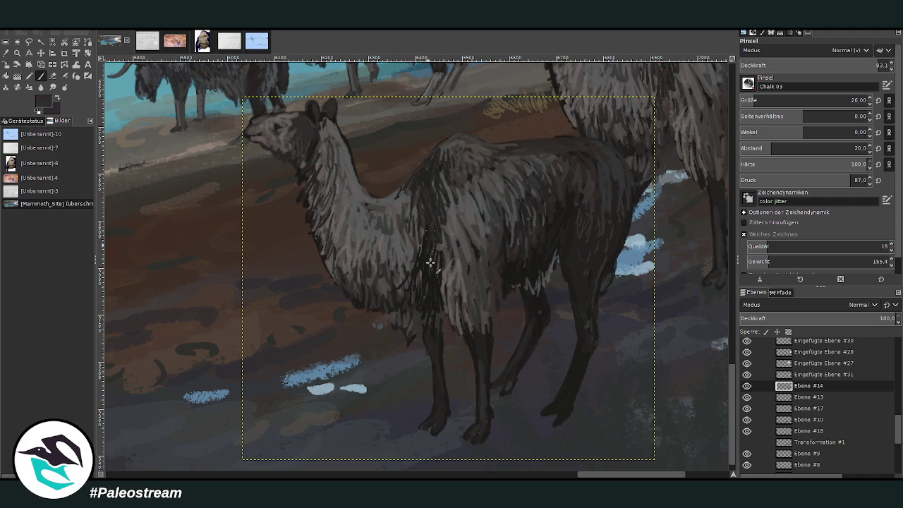
pyautogui.moveTo(441, 237); pyautogui.dragTo(440, 198)
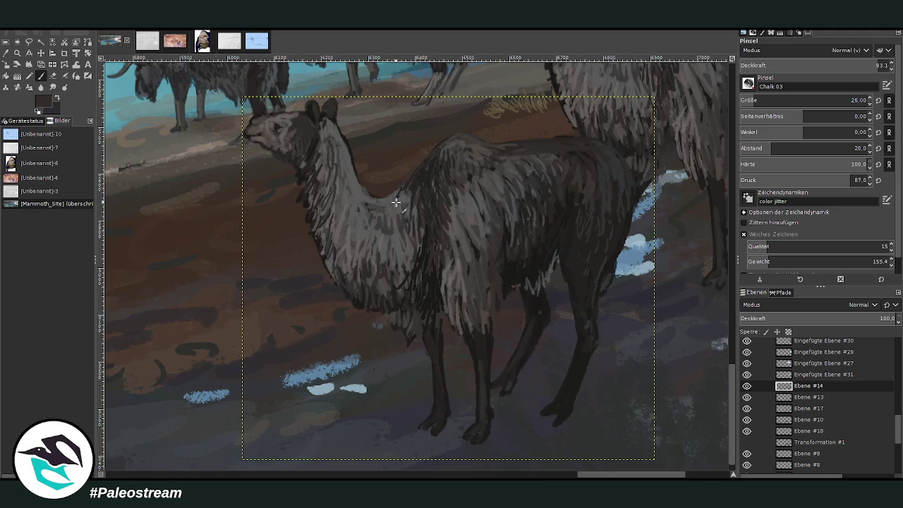
pyautogui.scroll(-3, 396, 203)
pyautogui.scroll(-1, 395, 202)
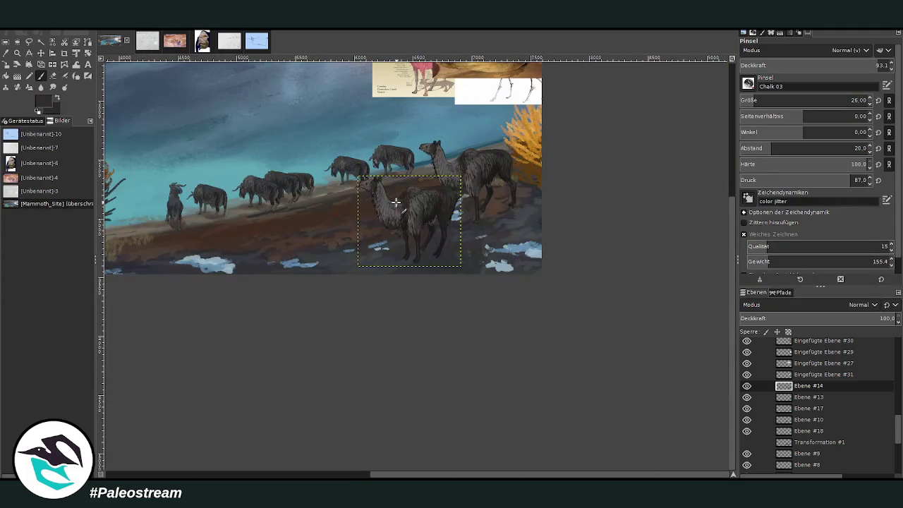
# Nudge the front llama about 30 px right, zoom in on both llamas, and select Ebene #13
pyautogui.press('m')
pyautogui.moveTo(410, 204)
pyautogui.mouseDown()
pyautogui.moveTo(432, 199)
pyautogui.moveTo(427, 185)
pyautogui.moveTo(425, 195)
pyautogui.mouseUp()
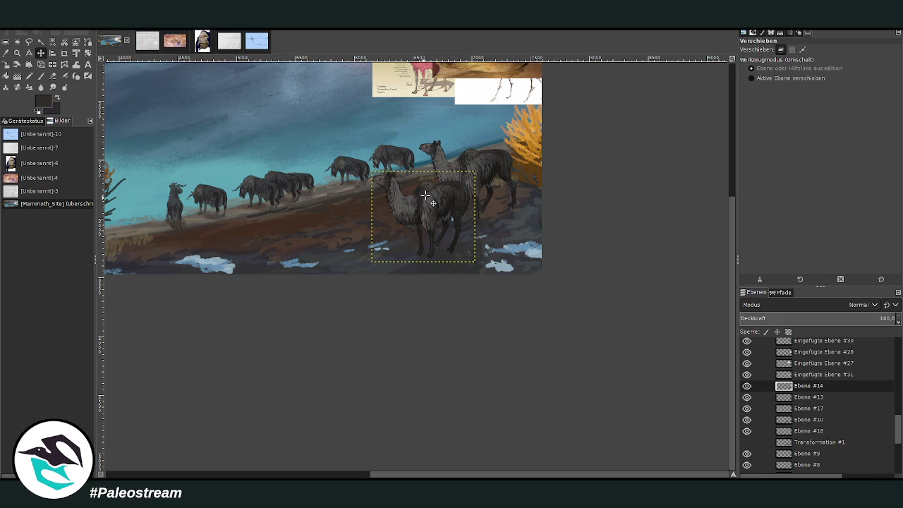
pyautogui.click(17, 53)
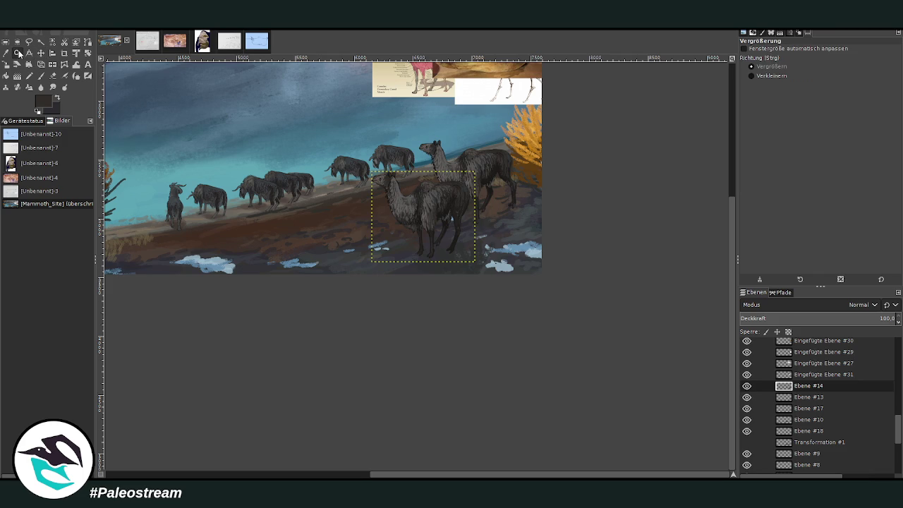
pyautogui.moveTo(332, 144); pyautogui.dragTo(468, 267)
pyautogui.moveTo(261, 115); pyautogui.dragTo(575, 390)
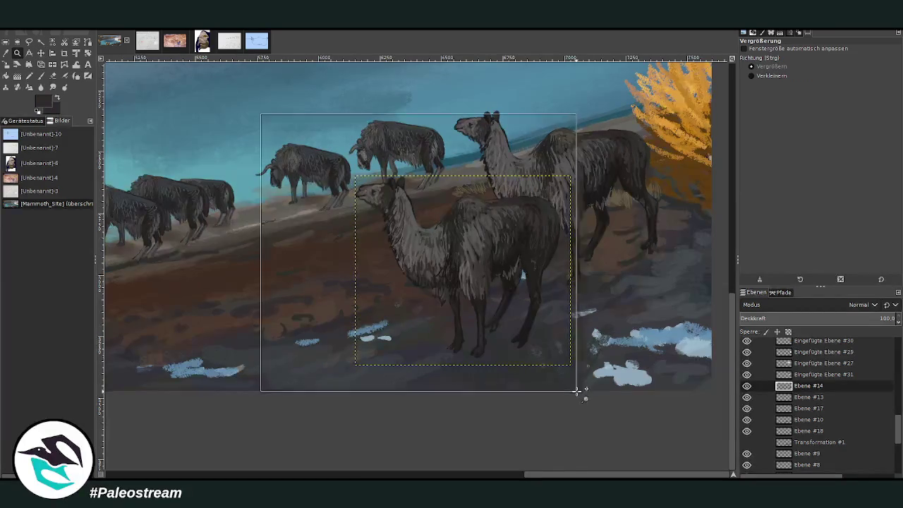
pyautogui.scroll(1, 705, 310)
pyautogui.scroll(3, 719, 284)
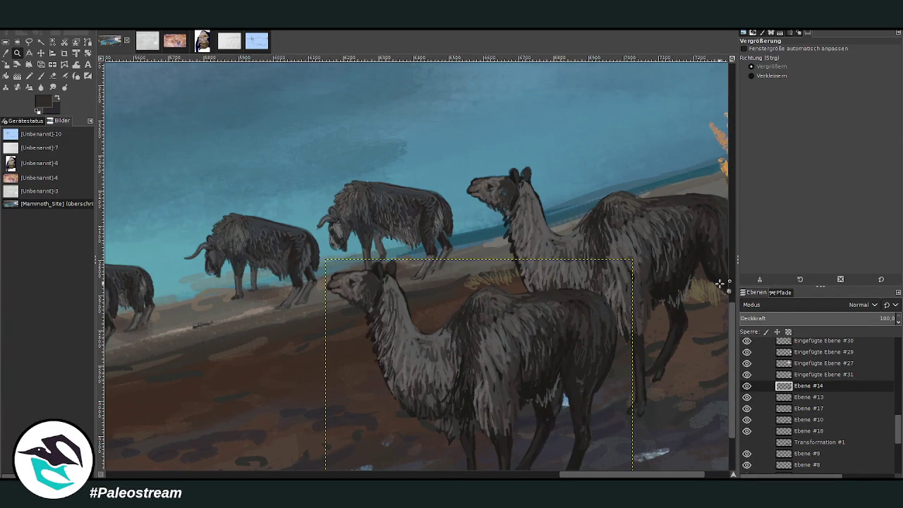
pyautogui.moveTo(292, 117); pyautogui.dragTo(679, 433)
pyautogui.click(808, 397)
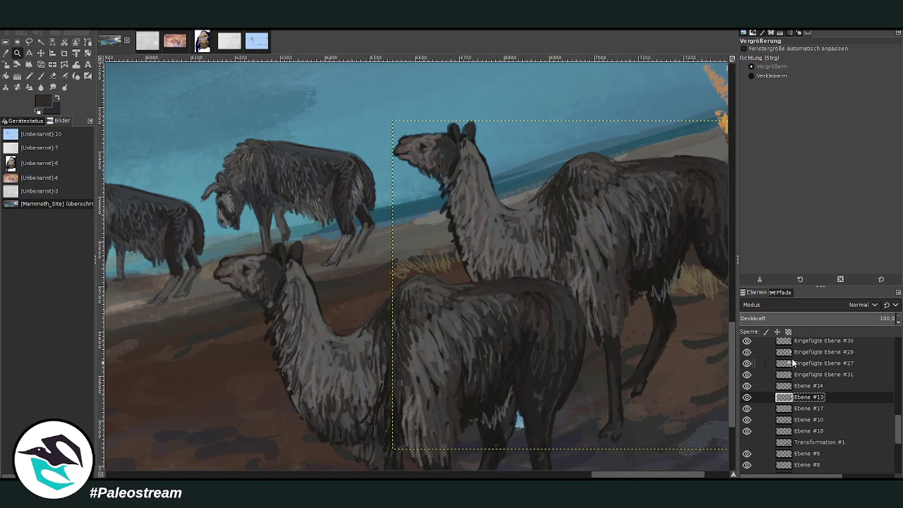
# Sample the llama's grey-brown fur and lighten its dark throat with a size-12 brush
pyautogui.press('o')
pyautogui.click(427, 156)
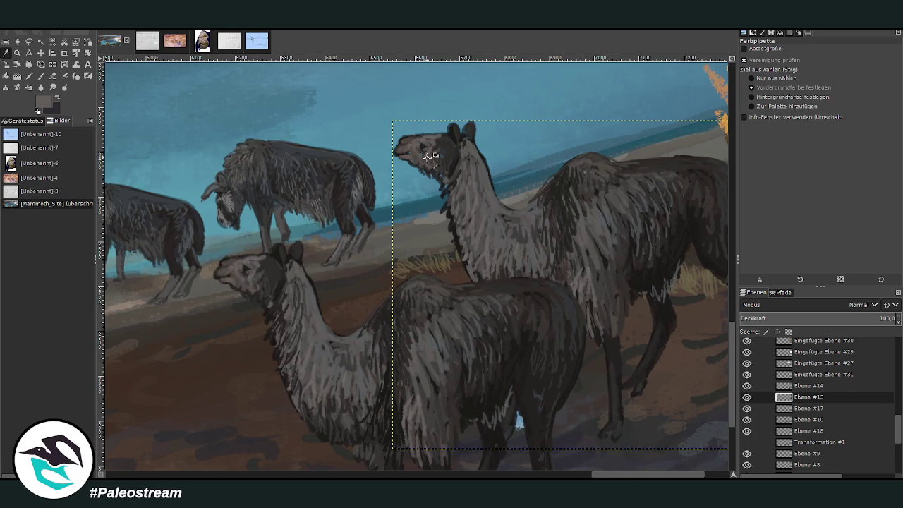
pyautogui.press('p')
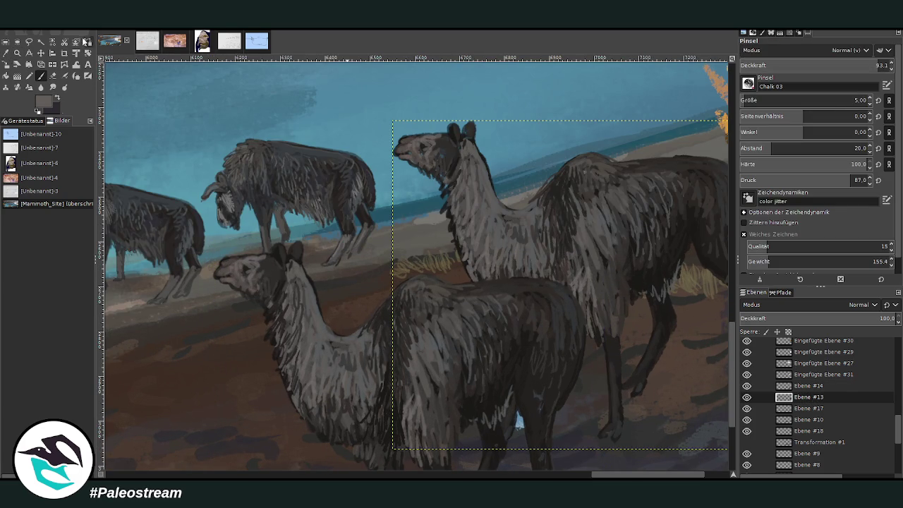
pyautogui.press(']')
pyautogui.press(']')
pyautogui.press(']')
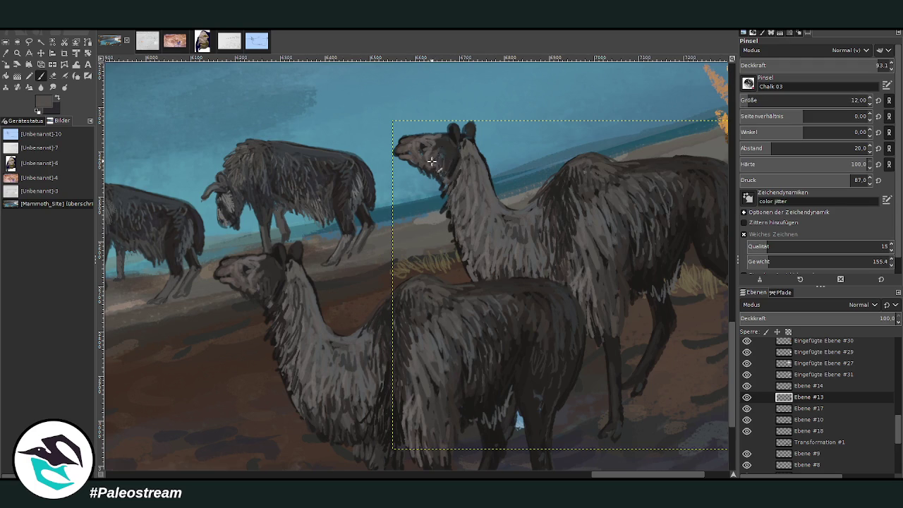
pyautogui.press('x')
pyautogui.moveTo(439, 167)
pyautogui.mouseDown()
pyautogui.moveTo(454, 185)
pyautogui.moveTo(449, 208)
pyautogui.mouseUp()
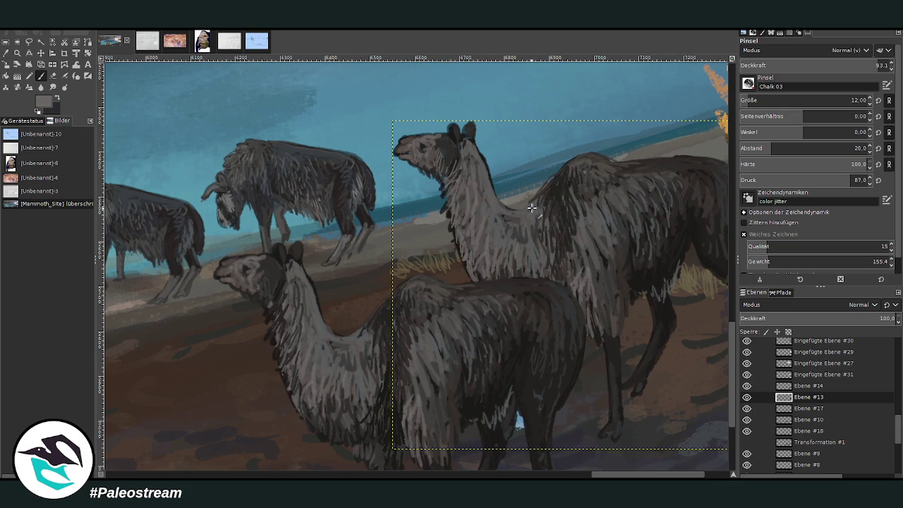
# Repaint the chin fur and add fur strokes along the rear llama's back
pyautogui.keyDown('ctrl'); pyautogui.click(701, 218); pyautogui.keyUp('ctrl')
pyautogui.keyDown('ctrl'); pyautogui.click(702, 207); pyautogui.keyUp('ctrl')
pyautogui.moveTo(423, 162)
pyautogui.mouseDown()
pyautogui.moveTo(415, 168)
pyautogui.moveTo(452, 215)
pyautogui.moveTo(462, 252)
pyautogui.moveTo(521, 280)
pyautogui.moveTo(479, 250)
pyautogui.moveTo(487, 232)
pyautogui.mouseUp()
pyautogui.keyDown('ctrl'); pyautogui.click(663, 118); pyautogui.keyUp('ctrl')
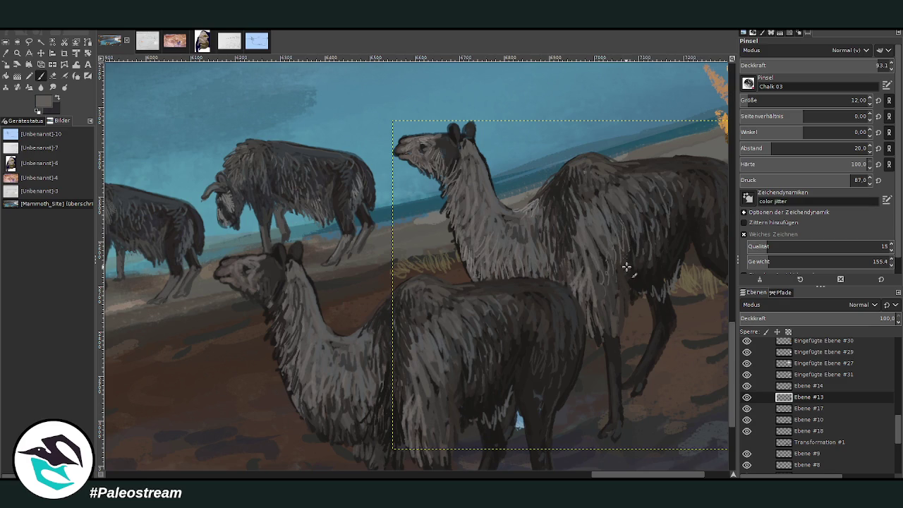
pyautogui.moveTo(645, 206); pyautogui.dragTo(626, 181)
pyautogui.moveTo(579, 198); pyautogui.dragTo(582, 233)
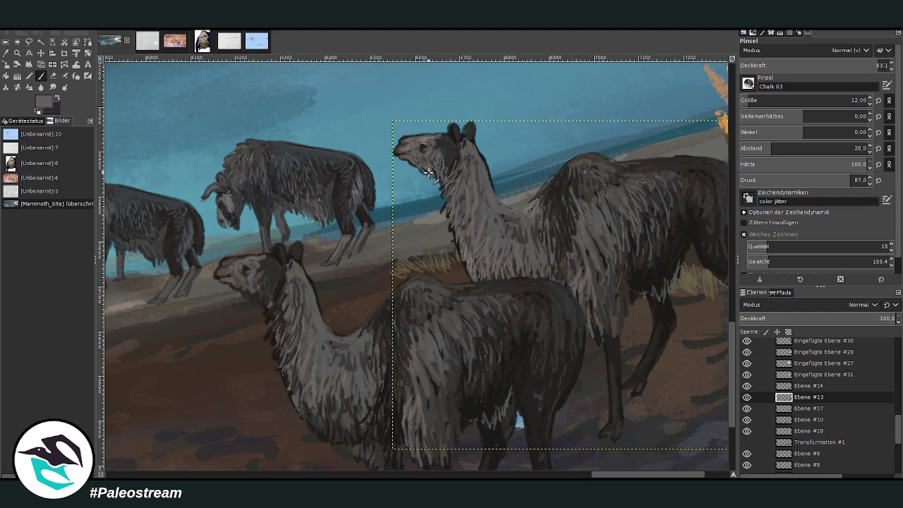
# Paint dark strokes on the head behind the eye, then make Ebene #14 active
pyautogui.keyDown('ctrl'); pyautogui.click(709, 221); pyautogui.keyUp('ctrl')
pyautogui.moveTo(453, 153)
pyautogui.mouseDown()
pyautogui.moveTo(448, 172)
pyautogui.moveTo(423, 157)
pyautogui.mouseUp()
pyautogui.click(805, 389)
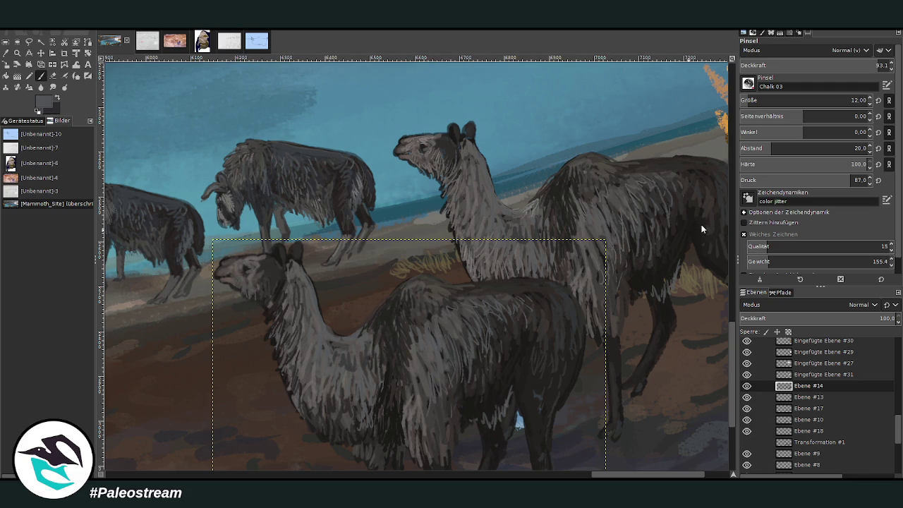
# Pick a slightly brighter paint colour and zoom in on the bison and llamas
pyautogui.keyDown('ctrl'); pyautogui.click(706, 206); pyautogui.keyUp('ctrl')
pyautogui.scroll(-3, 185, 247)
pyautogui.scroll(-2, 185, 247)
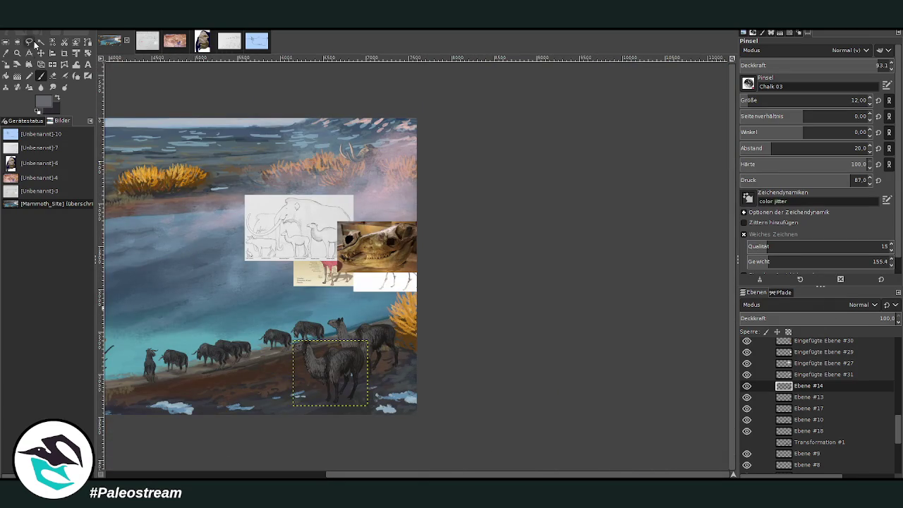
pyautogui.click(16, 53)
pyautogui.moveTo(216, 263); pyautogui.dragTo(412, 424)
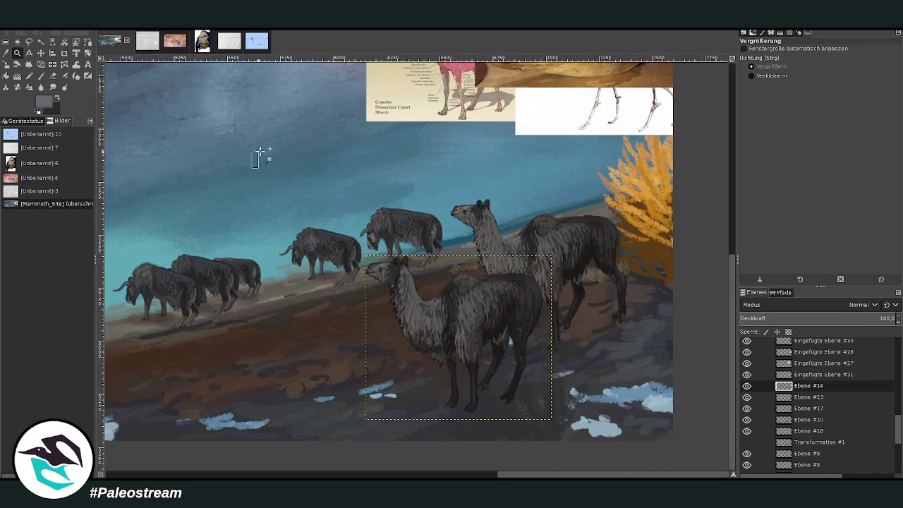
pyautogui.scroll(-4, 612, 462)
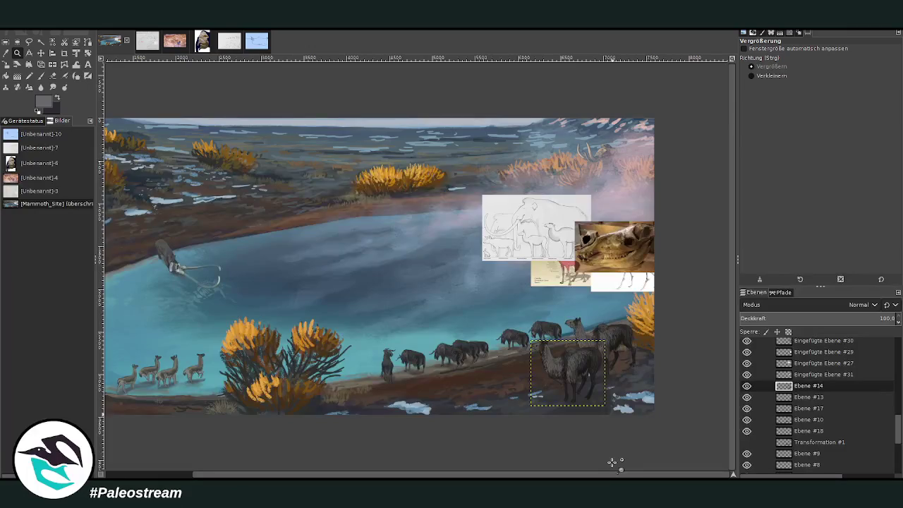
pyautogui.scroll(-1, 612, 462)
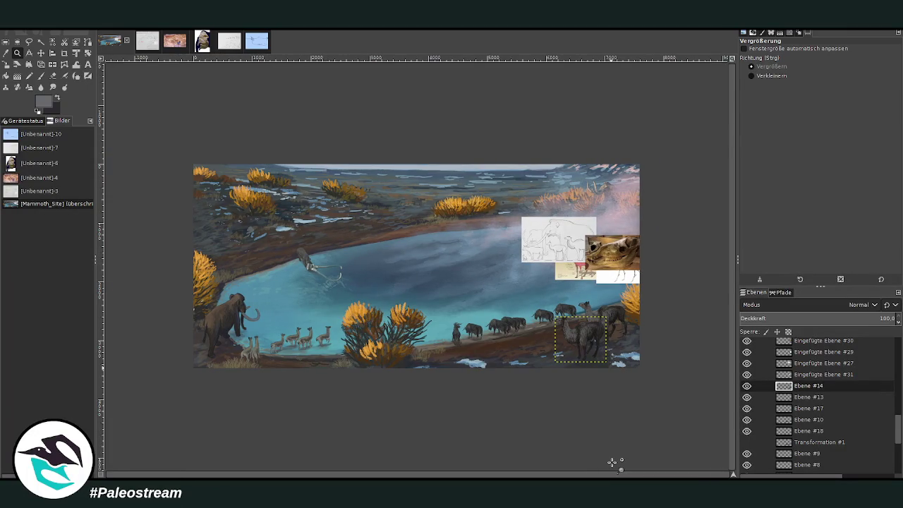
pyautogui.moveTo(455, 253); pyautogui.dragTo(614, 366)
pyautogui.moveTo(258, 131); pyautogui.dragTo(645, 392)
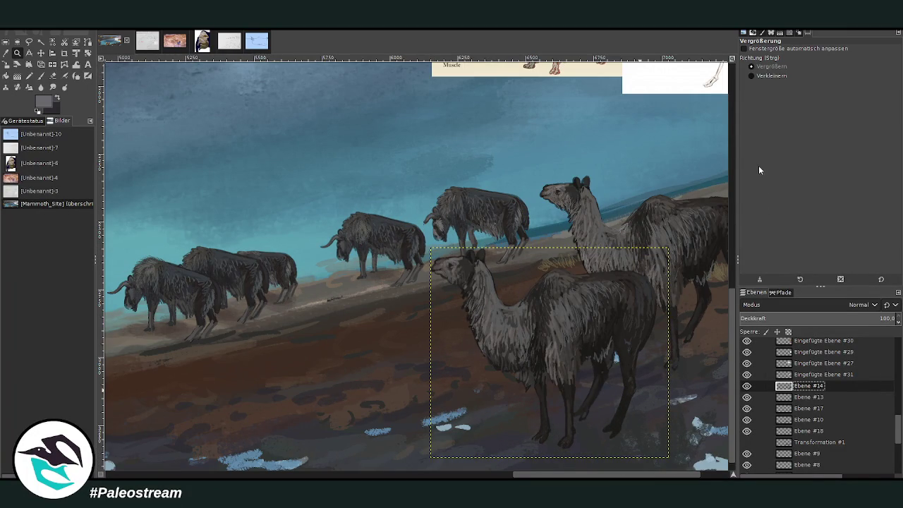
# Merge Ebene #14 down into Ebene #13 and shift the merged llamas about 110 px left
pyautogui.hotkey('ctrl', 'e')
pyautogui.hotkey('shift', 's')
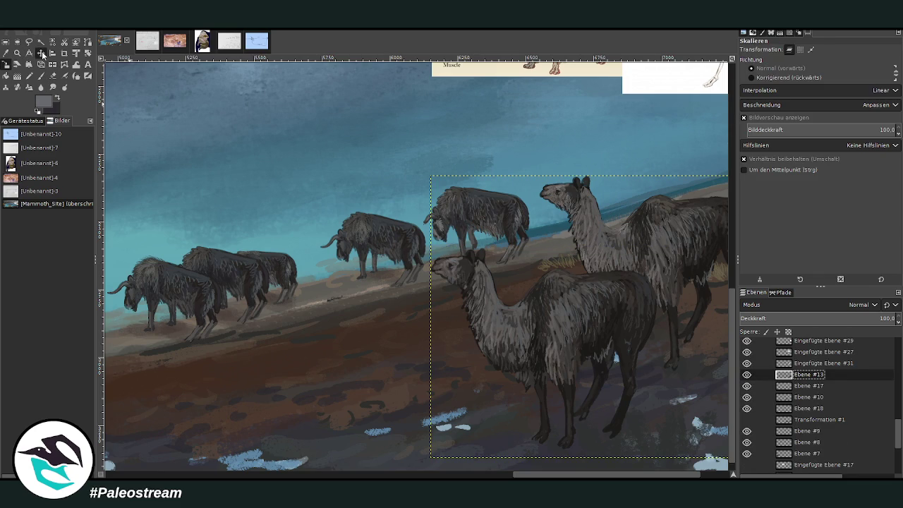
pyautogui.click(41, 53)
pyautogui.moveTo(547, 327)
pyautogui.mouseDown()
pyautogui.moveTo(469, 325)
pyautogui.moveTo(480, 331)
pyautogui.mouseUp()
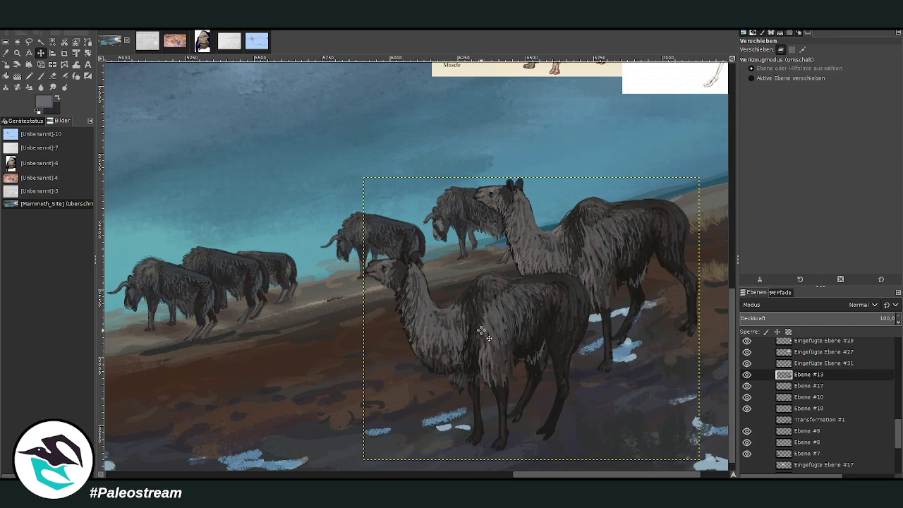
pyautogui.press('z')
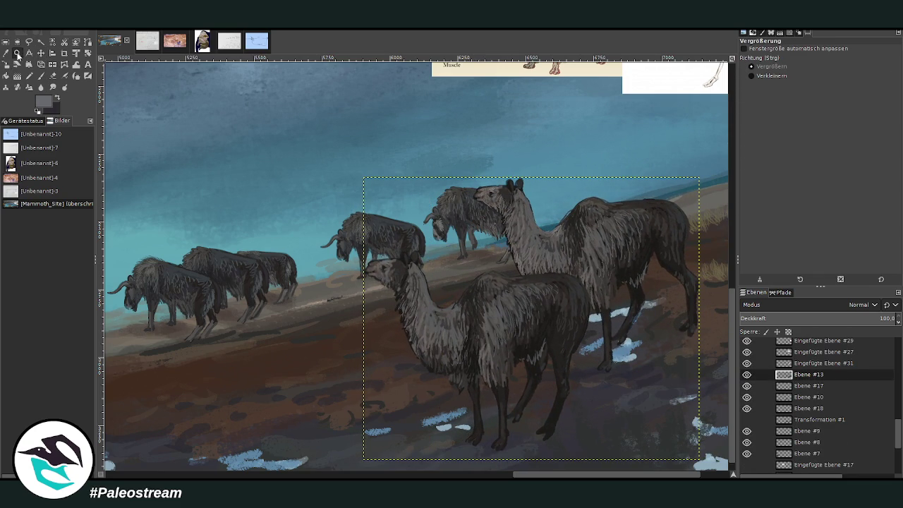
pyautogui.moveTo(287, 145)
pyautogui.mouseDown()
pyautogui.moveTo(523, 347)
pyautogui.moveTo(579, 425)
pyautogui.mouseUp()
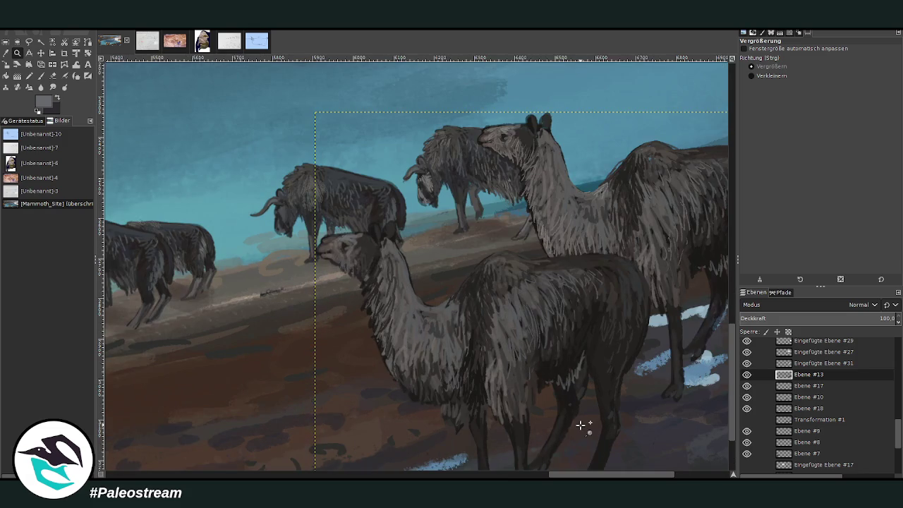
pyautogui.click(40, 76)
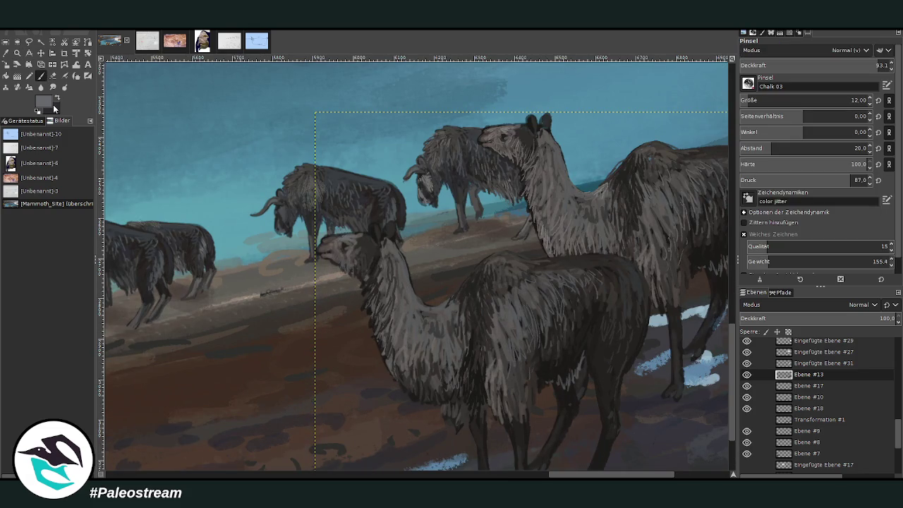
# Sample the llama fur colour and dodge the llamas' necks and heads at size 409, opacity 16.4
pyautogui.keyDown('ctrl'); pyautogui.click(715, 226); pyautogui.keyUp('ctrl')
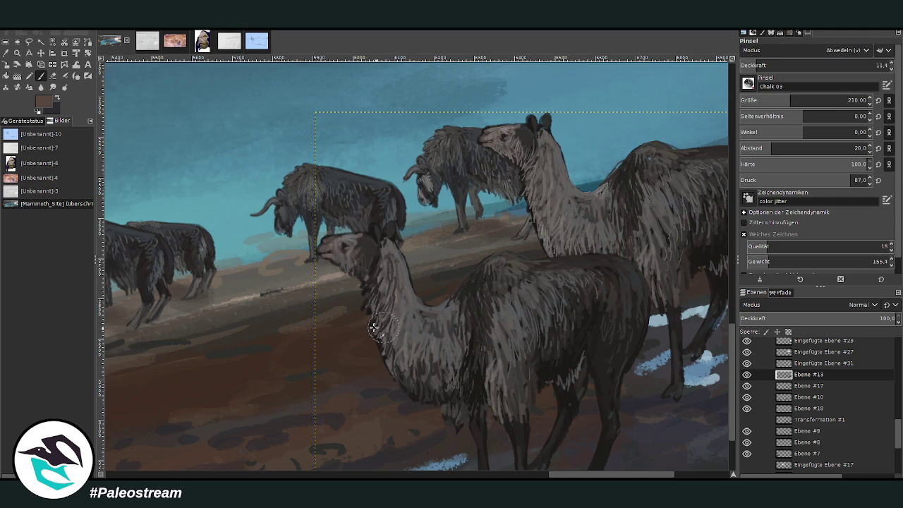
pyautogui.click(787, 99)
pyautogui.write('4')
pyautogui.press('Return')
pyautogui.scroll(-3, 806, 65)
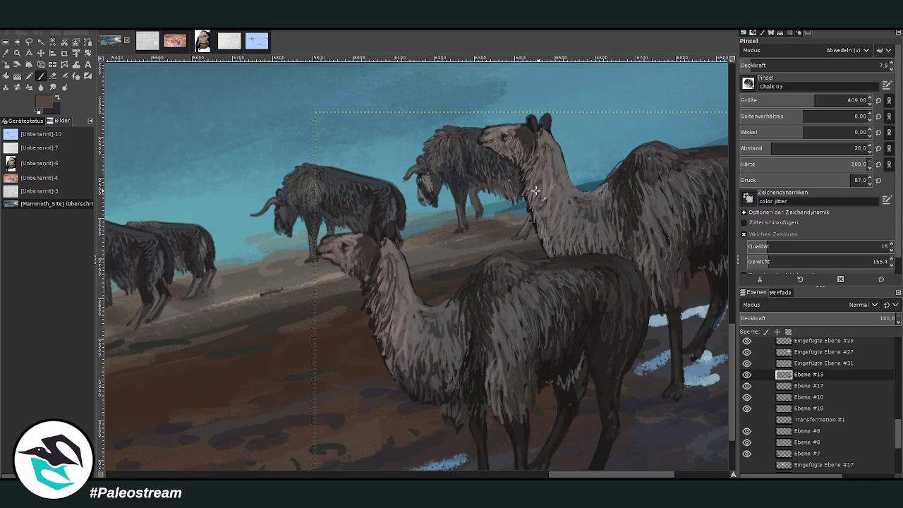
pyautogui.click(759, 63)
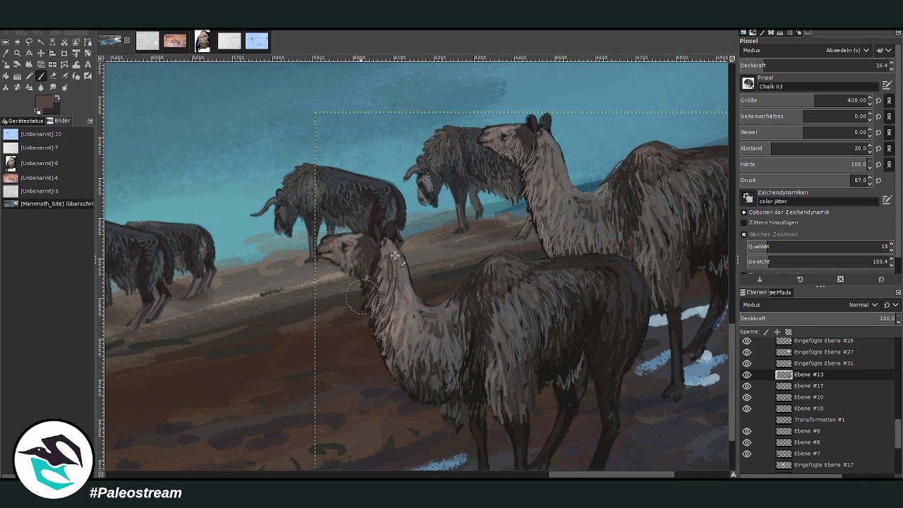
pyautogui.moveTo(531, 203); pyautogui.dragTo(477, 124)
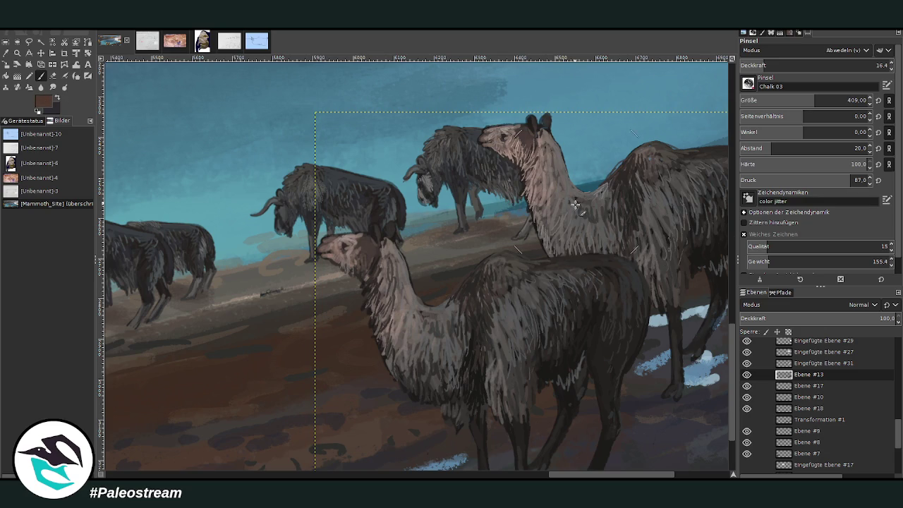
pyautogui.moveTo(574, 202); pyautogui.dragTo(554, 215)
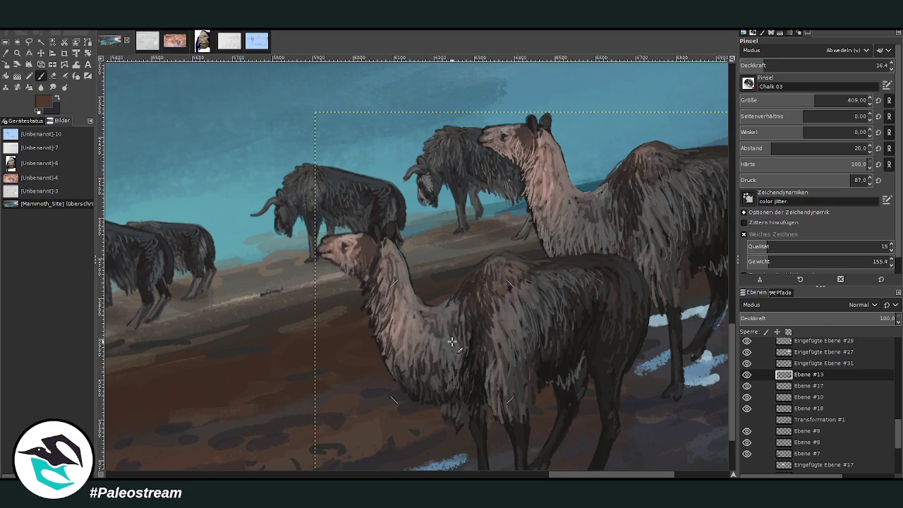
pyautogui.scroll(-3, 451, 341)
pyautogui.scroll(-2, 451, 341)
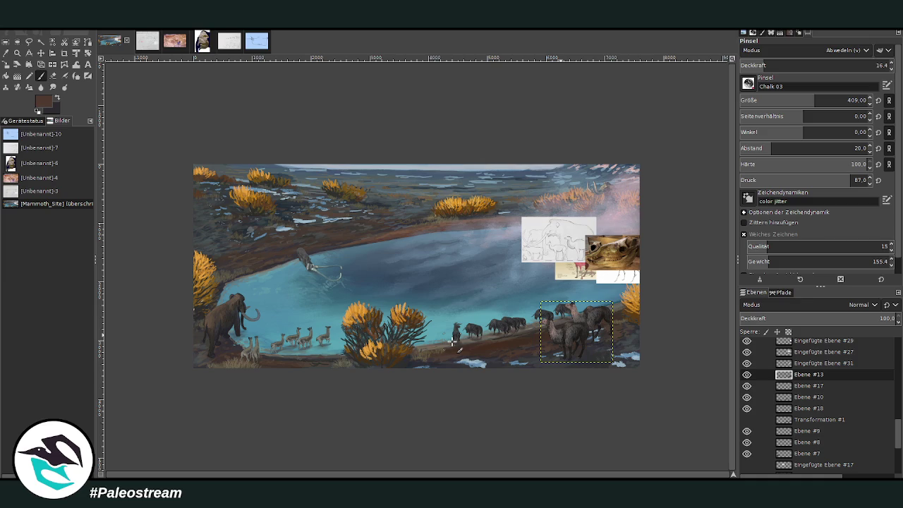
# Zoom to a close-up of the llamas and sample a lighter pinkish brown from their fur
pyautogui.press('z')
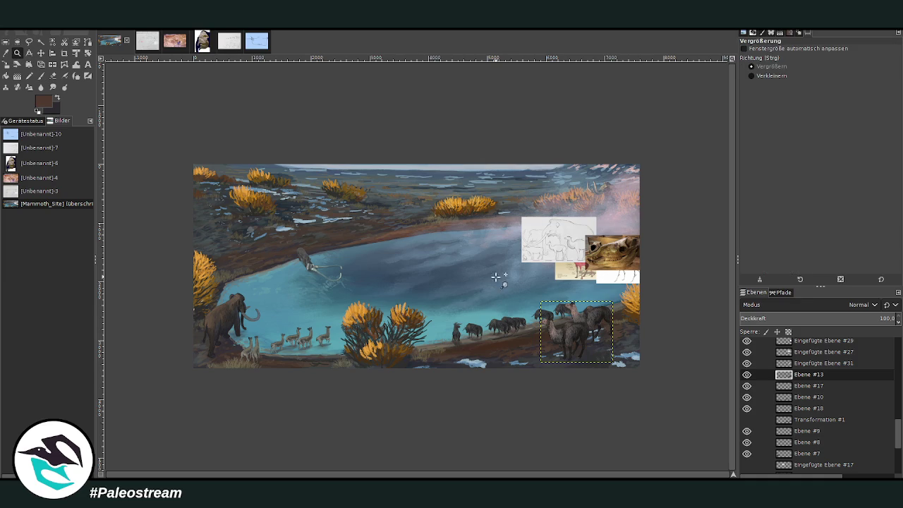
pyautogui.moveTo(492, 274); pyautogui.dragTo(583, 361)
pyautogui.moveTo(328, 165); pyautogui.dragTo(554, 343)
pyautogui.moveTo(289, 115); pyautogui.dragTo(620, 429)
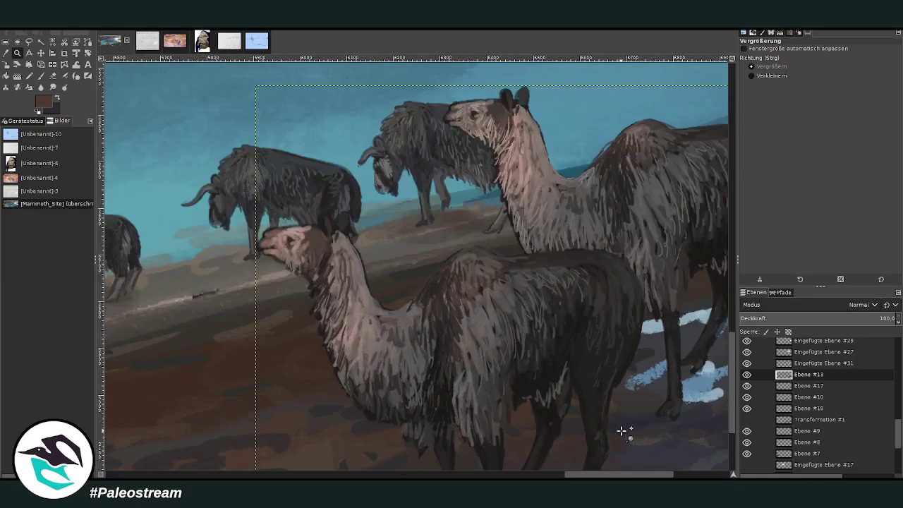
pyautogui.press('o')
pyautogui.click(517, 170)
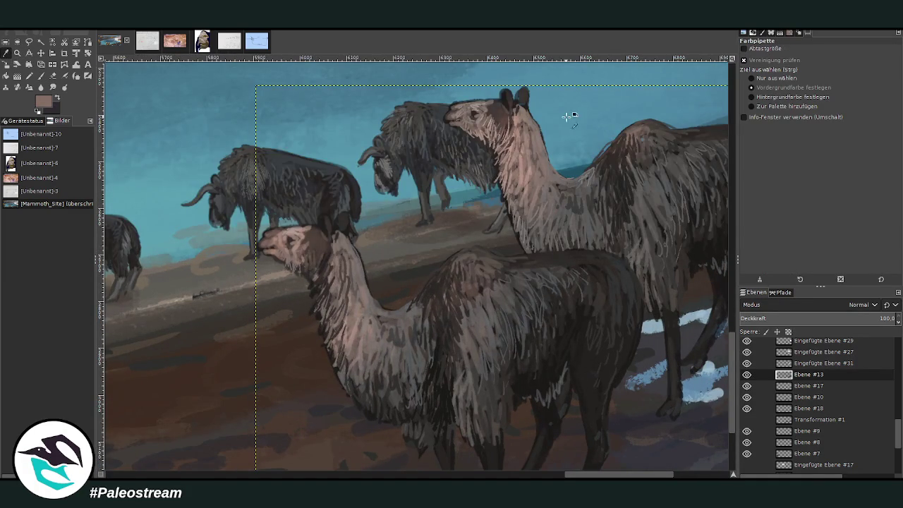
pyautogui.click(715, 208)
# Paint pale fur strokes on both llamas' necks with a Normal-mode brush, size 20, opacity 70.7
pyautogui.click(40, 75)
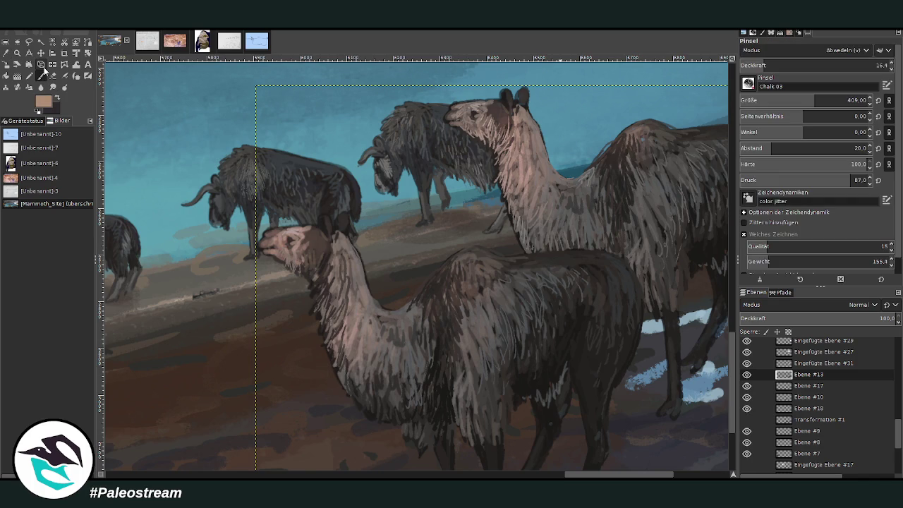
pyautogui.click(783, 64)
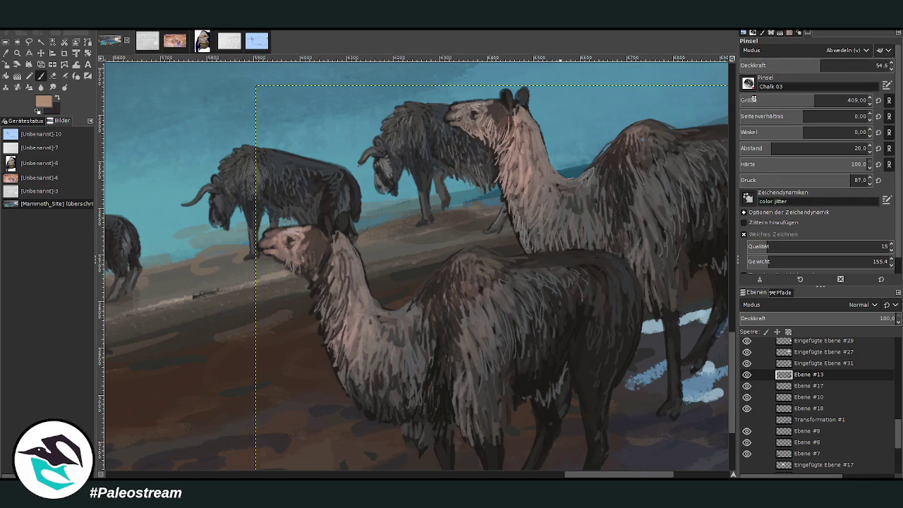
pyautogui.moveTo(802, 67); pyautogui.dragTo(805, 80)
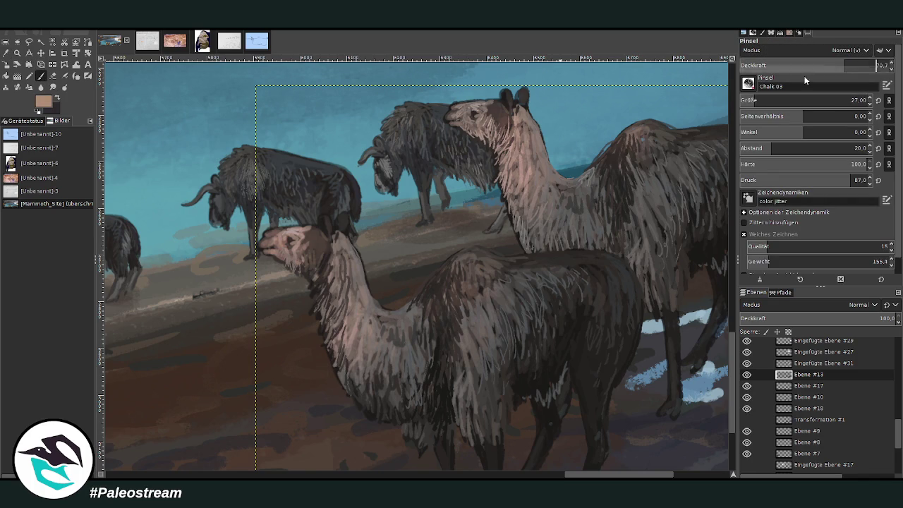
pyautogui.scroll(9, 804, 100)
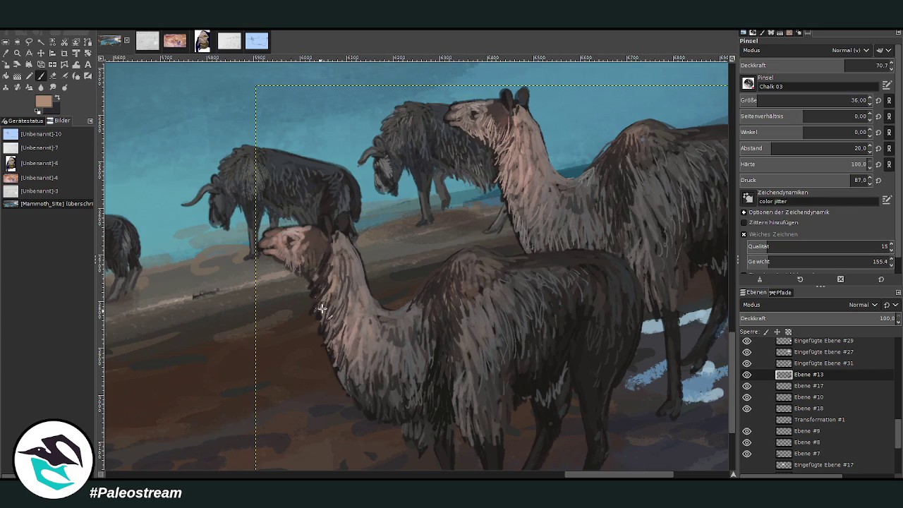
pyautogui.click(751, 100)
pyautogui.write('20')
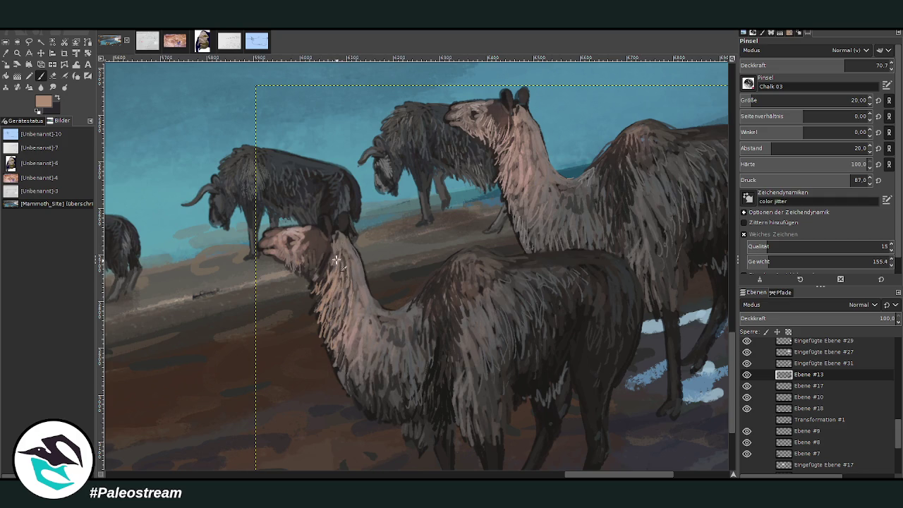
pyautogui.moveTo(336, 259); pyautogui.dragTo(321, 282)
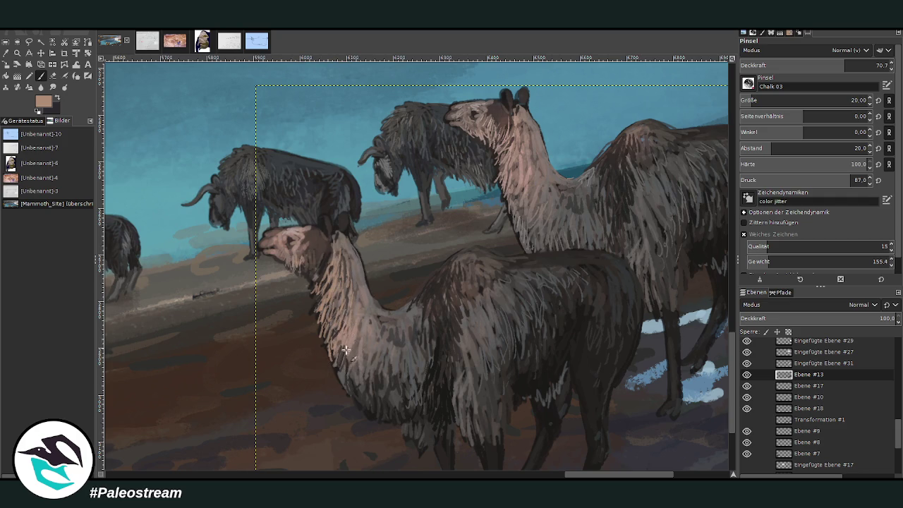
pyautogui.moveTo(508, 187); pyautogui.dragTo(502, 199)
# Sample a lighter pinkish tan and paint paler strokes on the llamas' necks, faces and muzzles
pyautogui.keyDown('ctrl'); pyautogui.click(727, 197); pyautogui.keyUp('ctrl')
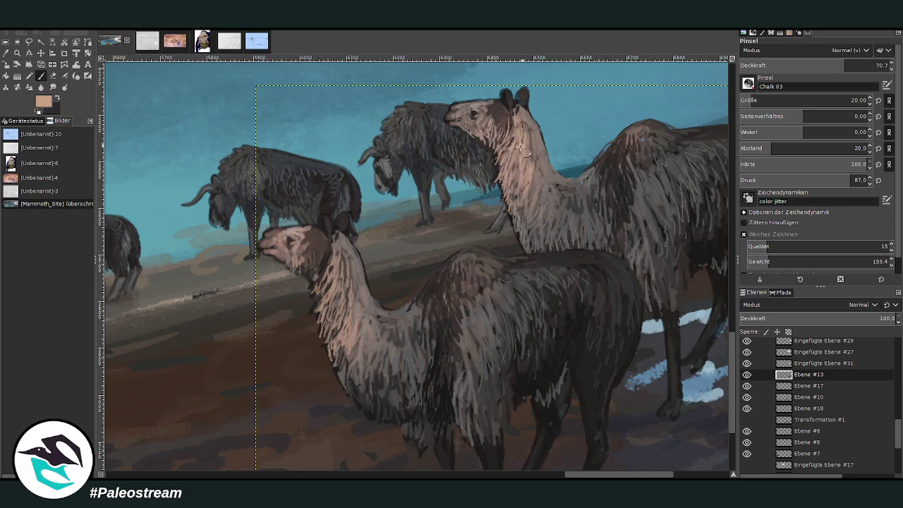
pyautogui.moveTo(520, 147); pyautogui.dragTo(511, 210)
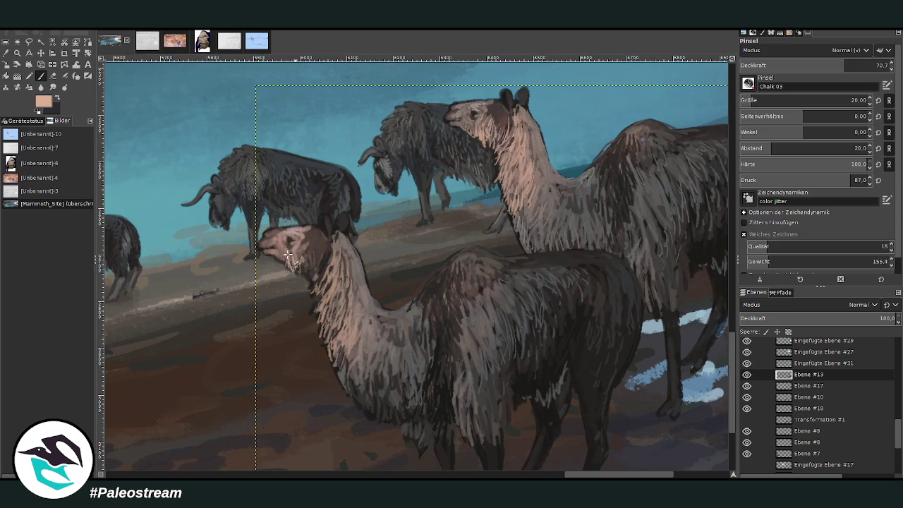
pyautogui.moveTo(288, 262)
pyautogui.mouseDown()
pyautogui.moveTo(283, 238)
pyautogui.moveTo(262, 252)
pyautogui.moveTo(281, 258)
pyautogui.mouseUp()
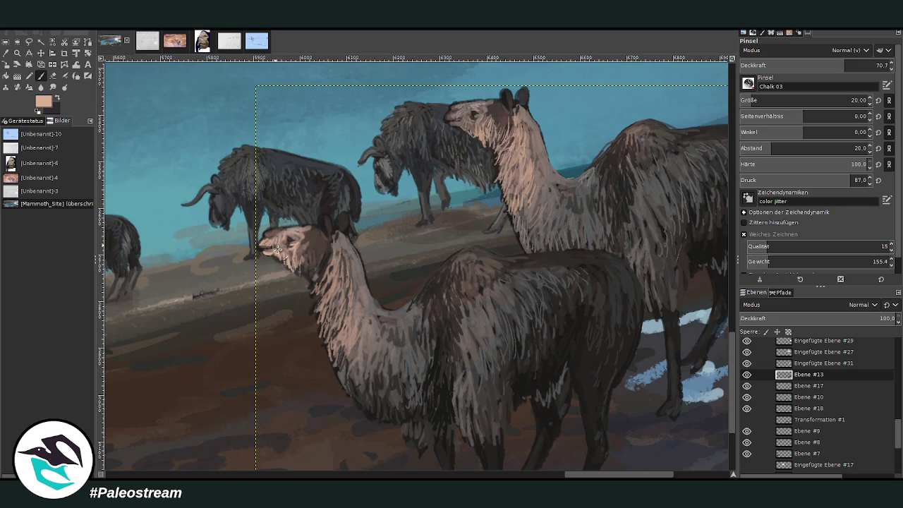
pyautogui.moveTo(276, 241)
pyautogui.mouseDown()
pyautogui.moveTo(268, 233)
pyautogui.moveTo(299, 241)
pyautogui.mouseUp()
pyautogui.moveTo(475, 113)
pyautogui.mouseDown()
pyautogui.moveTo(456, 111)
pyautogui.moveTo(477, 140)
pyautogui.mouseUp()
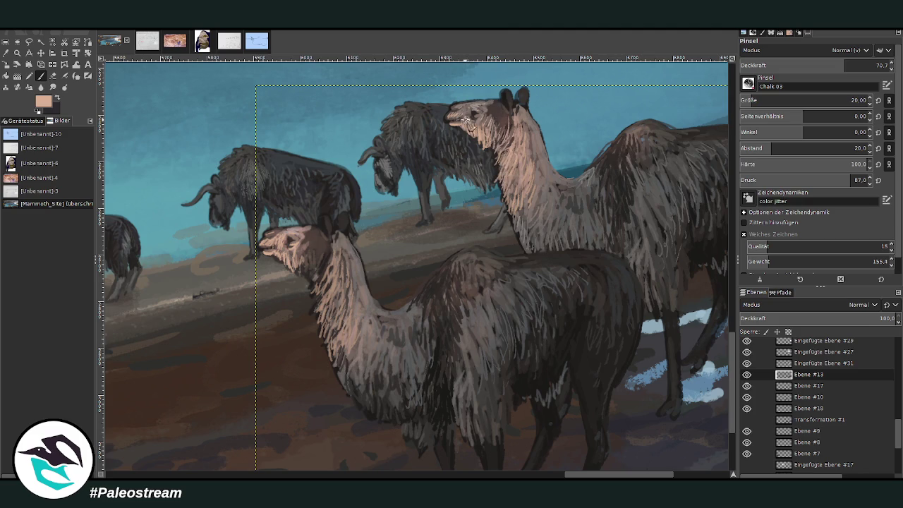
pyautogui.moveTo(474, 106); pyautogui.dragTo(481, 106)
# At opacity 44.5, touch up the upper llama's eye and lighten the front llama's face and neck
pyautogui.moveTo(887, 67); pyautogui.dragTo(877, 66)
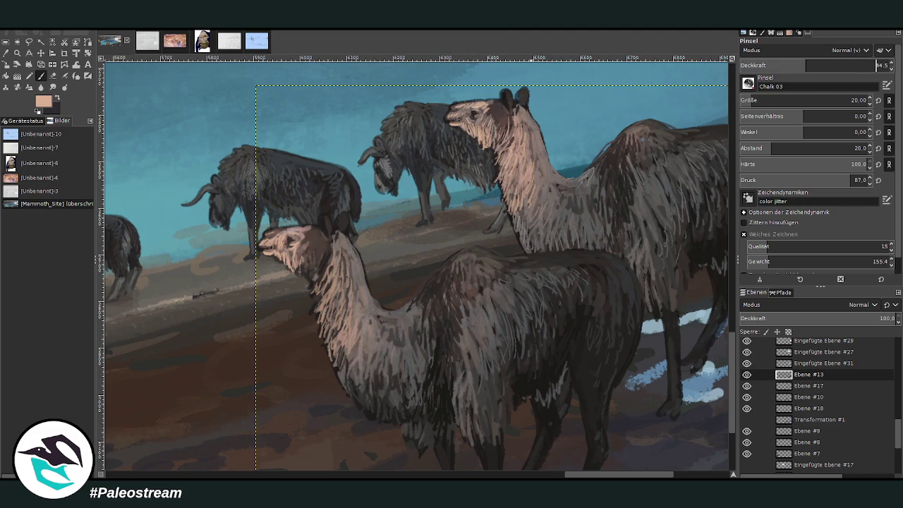
pyautogui.moveTo(464, 111)
pyautogui.mouseDown()
pyautogui.moveTo(518, 132)
pyautogui.moveTo(526, 152)
pyautogui.moveTo(502, 149)
pyautogui.moveTo(508, 131)
pyautogui.mouseUp()
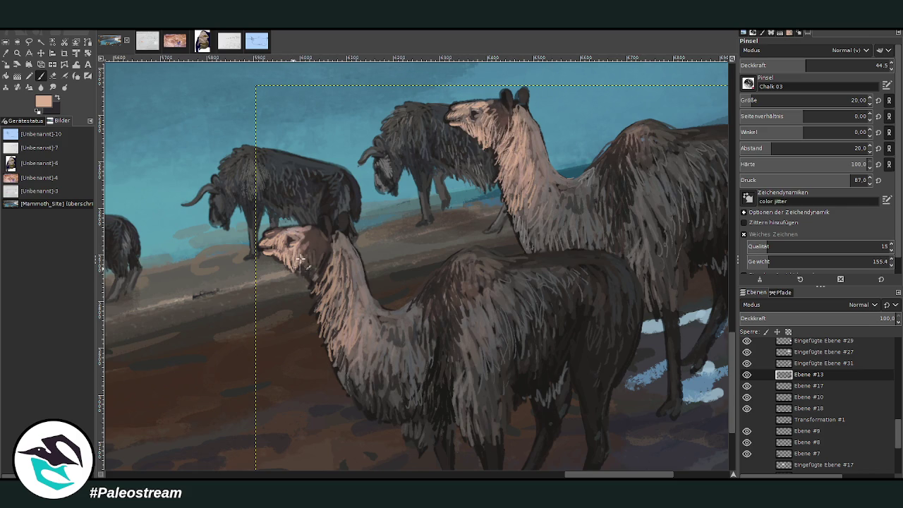
pyautogui.moveTo(300, 260)
pyautogui.mouseDown()
pyautogui.moveTo(324, 294)
pyautogui.moveTo(322, 317)
pyautogui.moveTo(346, 319)
pyautogui.moveTo(349, 364)
pyautogui.moveTo(369, 346)
pyautogui.mouseUp()
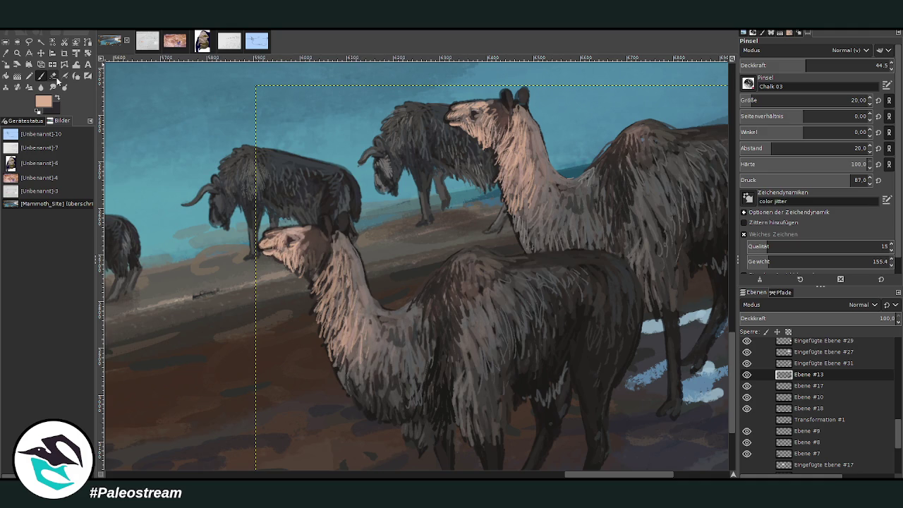
pyautogui.click(52, 76)
pyautogui.click(6, 53)
pyautogui.click(364, 261)
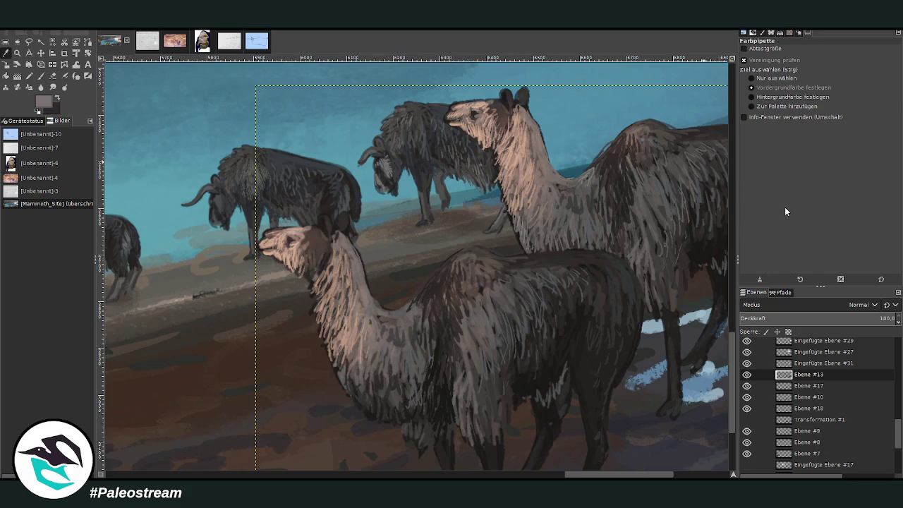
# Sample a lighter grey and paint light fur strokes on the llamas' necks and back at opacities 60.3–81.2
pyautogui.click(706, 216)
pyautogui.press('p')
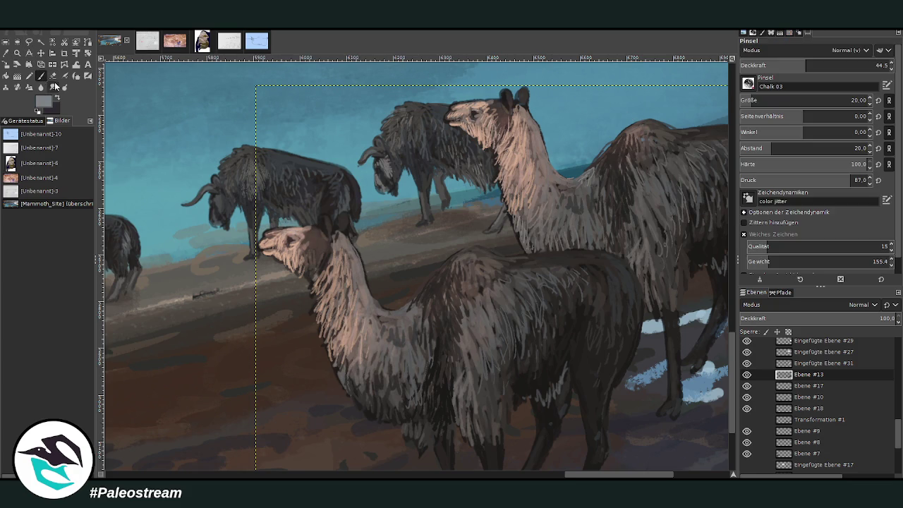
pyautogui.moveTo(356, 254); pyautogui.dragTo(361, 289)
pyautogui.click(831, 65)
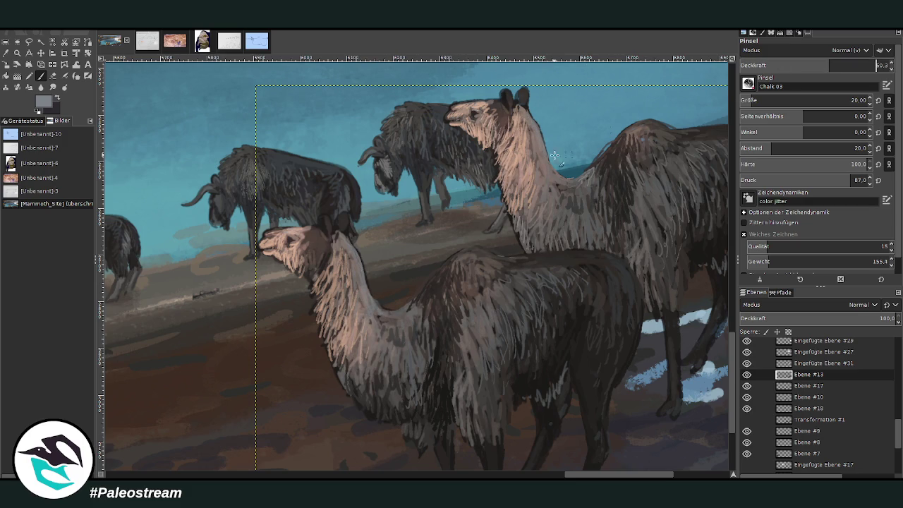
pyautogui.moveTo(556, 193)
pyautogui.mouseDown()
pyautogui.moveTo(570, 182)
pyautogui.moveTo(545, 169)
pyautogui.mouseUp()
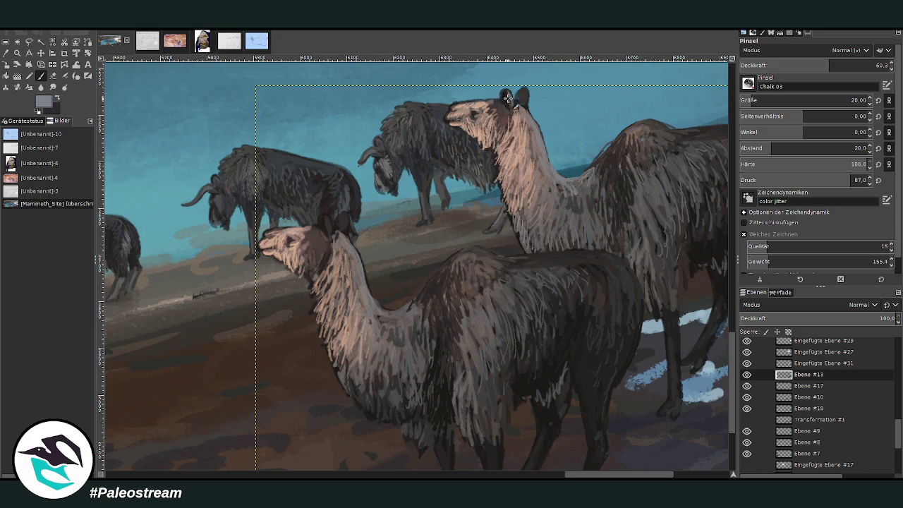
pyautogui.click(875, 65)
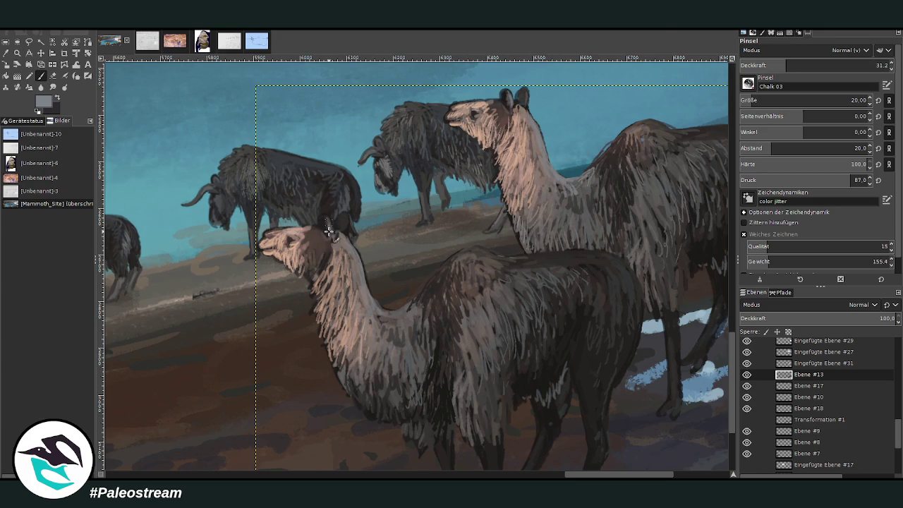
pyautogui.moveTo(501, 274); pyautogui.dragTo(483, 256)
# At opacity 46.4, paint darker hair strokes along the rear llama's back and rump
pyautogui.click(808, 65)
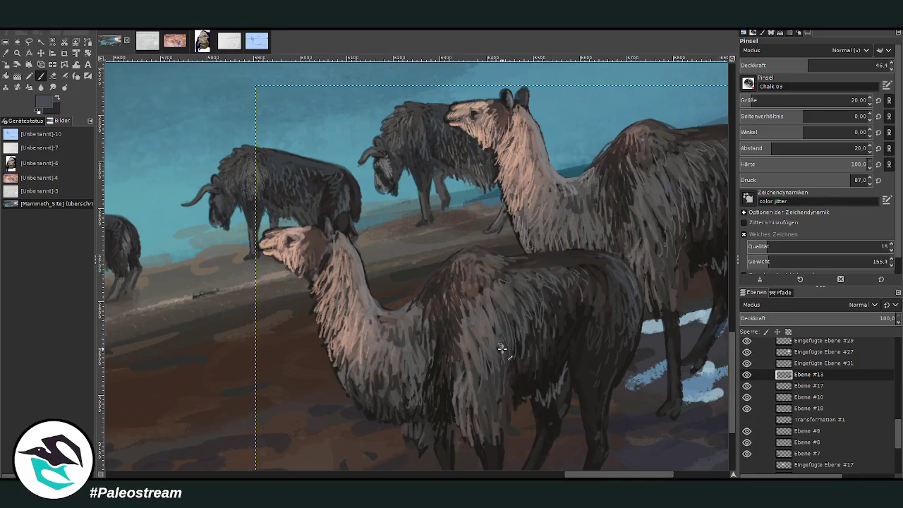
pyautogui.hscroll(5, 585, 374)
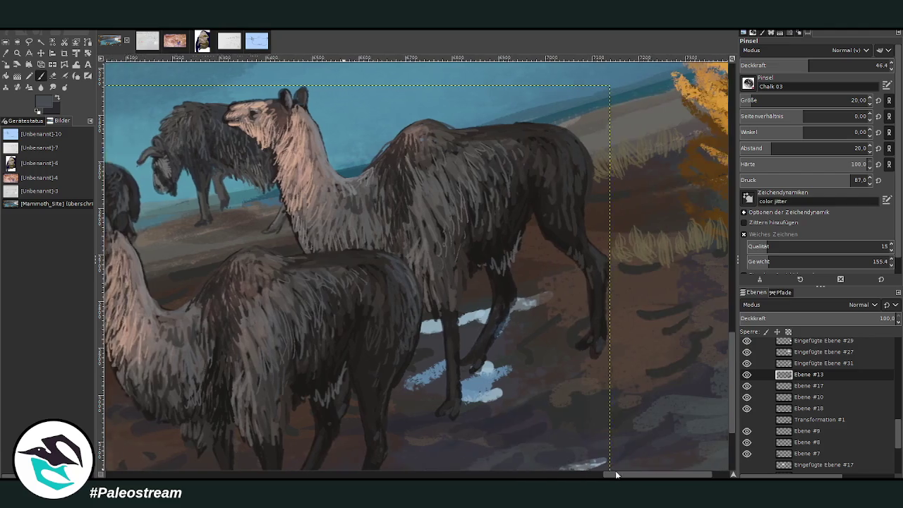
pyautogui.hscroll(1, 580, 268)
pyautogui.moveTo(527, 145)
pyautogui.mouseDown()
pyautogui.moveTo(540, 181)
pyautogui.moveTo(530, 187)
pyautogui.mouseUp()
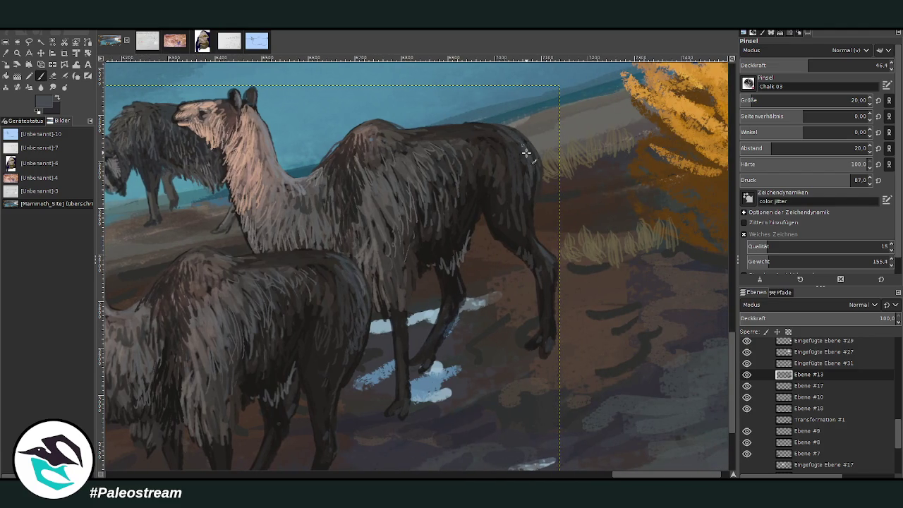
pyautogui.moveTo(526, 153)
pyautogui.mouseDown()
pyautogui.moveTo(524, 188)
pyautogui.moveTo(520, 145)
pyautogui.moveTo(409, 135)
pyautogui.mouseUp()
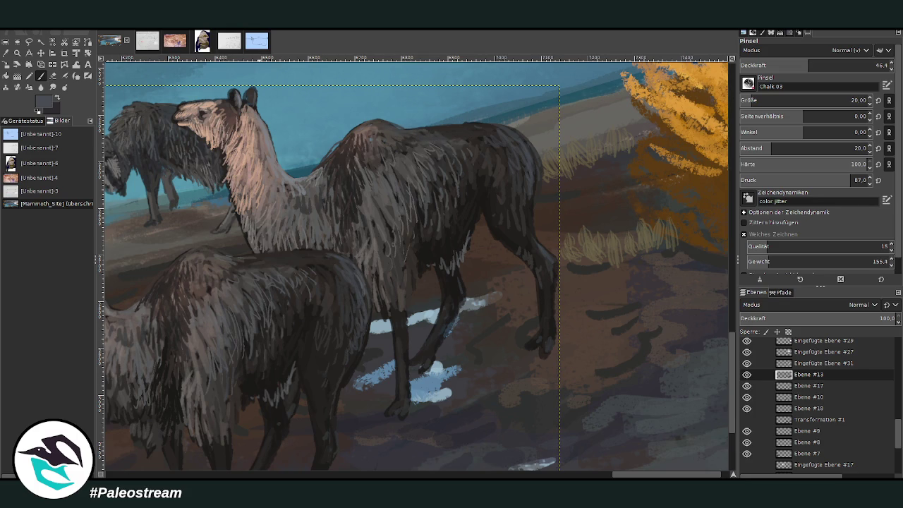
pyautogui.hotkey('shift', 'e')
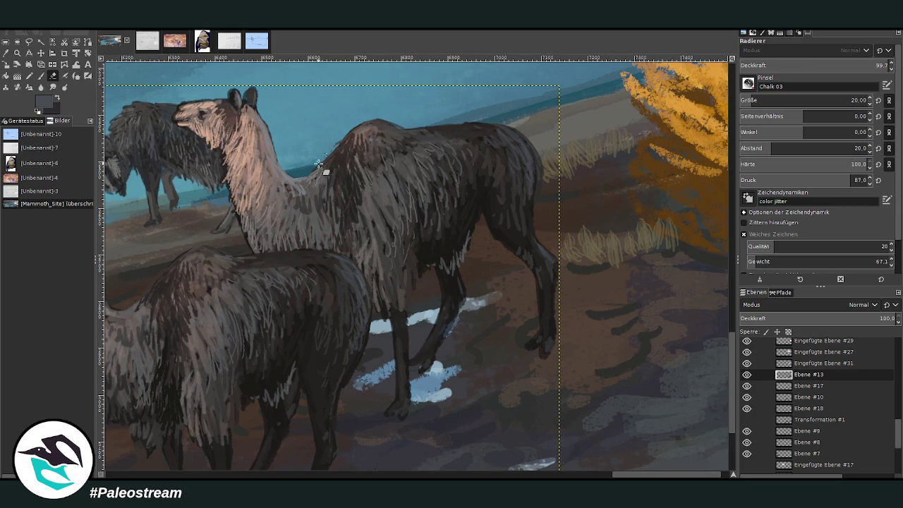
pyautogui.scroll(-4, 284, 177)
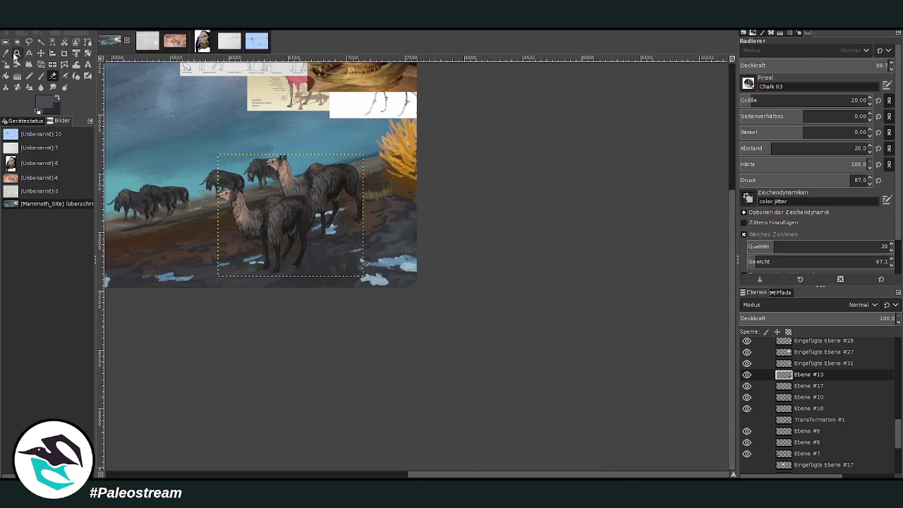
pyautogui.press('z')
pyautogui.moveTo(165, 120); pyautogui.dragTo(358, 274)
# Sample the llama's dark brown and paint brown and light fur strokes on the front camel's cheek, throat and neck
pyautogui.click(308, 148)
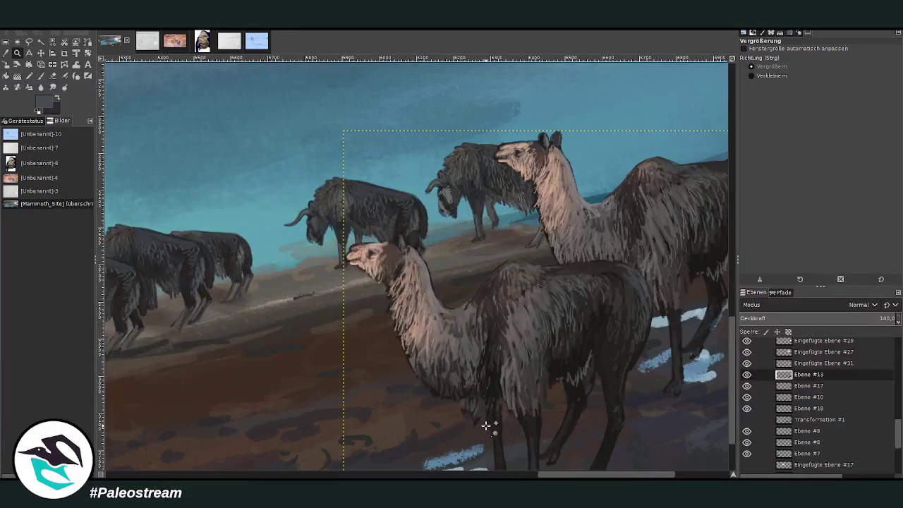
pyautogui.moveTo(265, 203); pyautogui.dragTo(609, 403)
pyautogui.press('o')
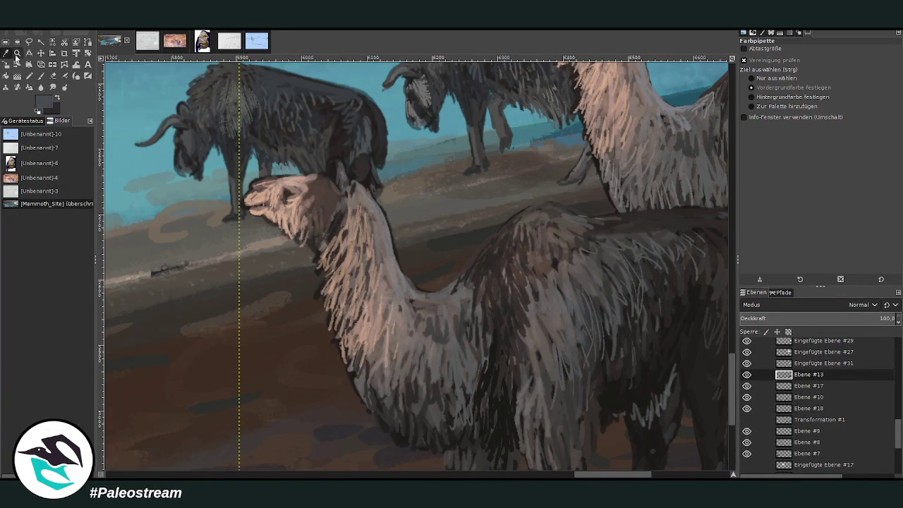
pyautogui.click(326, 192)
pyautogui.click(41, 75)
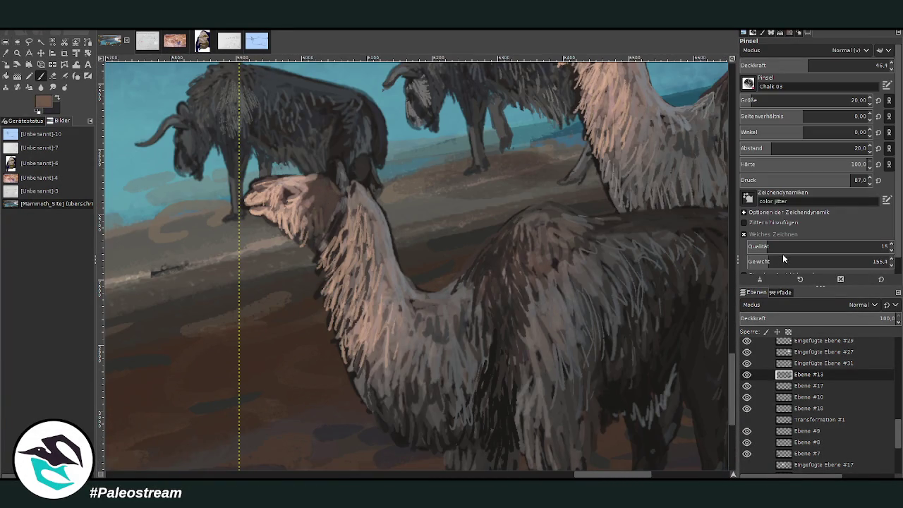
pyautogui.moveTo(810, 65); pyautogui.dragTo(878, 65)
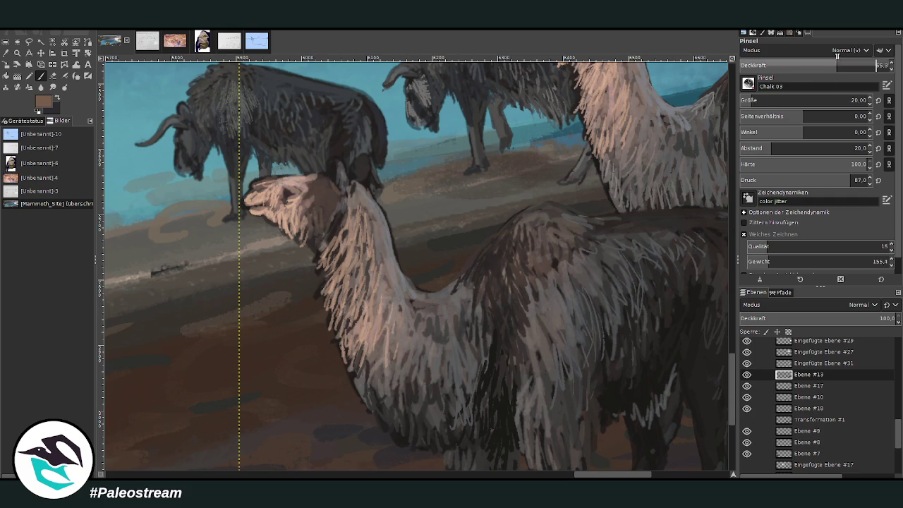
pyautogui.moveTo(314, 204)
pyautogui.mouseDown()
pyautogui.moveTo(308, 224)
pyautogui.moveTo(341, 193)
pyautogui.mouseUp()
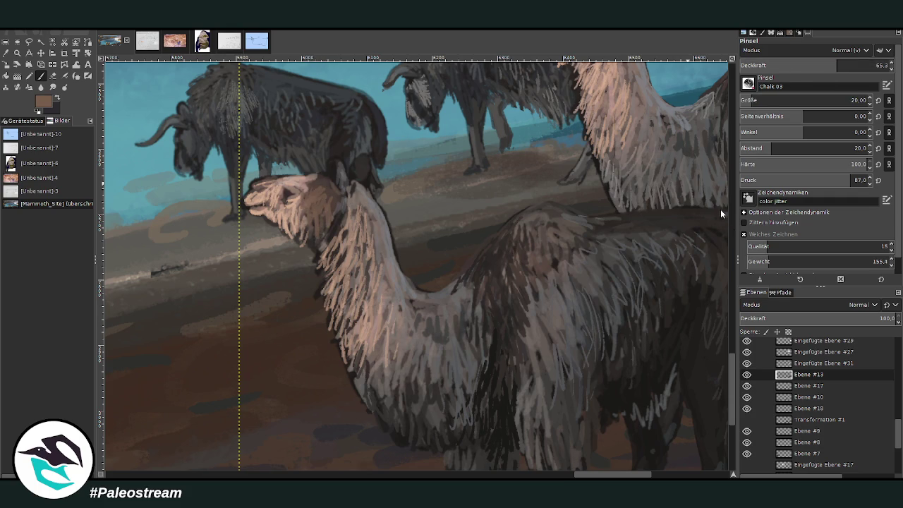
pyautogui.scroll(2, 695, 162)
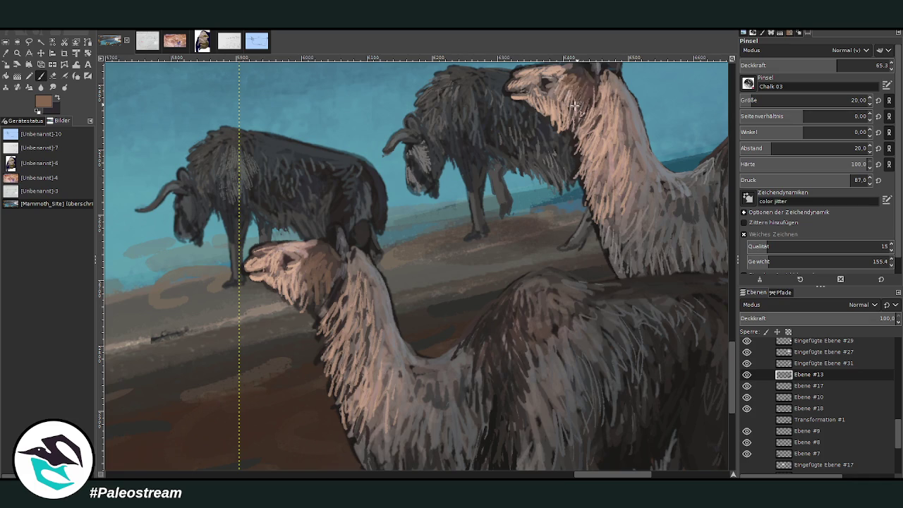
pyautogui.moveTo(333, 279); pyautogui.dragTo(322, 310)
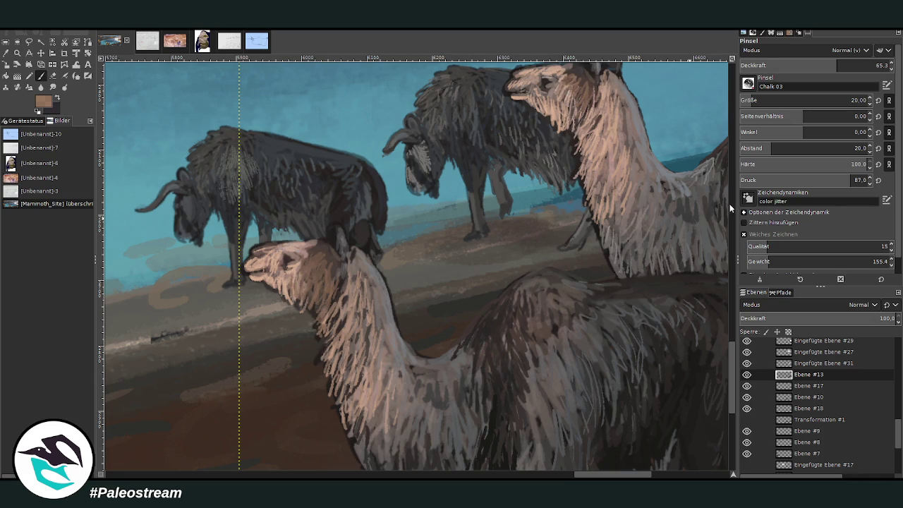
pyautogui.moveTo(313, 261); pyautogui.dragTo(321, 291)
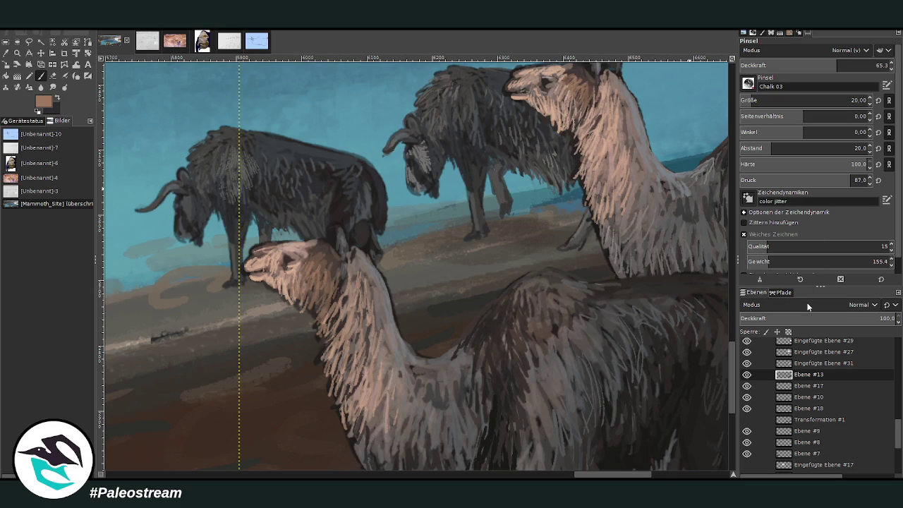
pyautogui.press('-')
pyautogui.press('-')
pyautogui.press('-')
pyautogui.press('-')
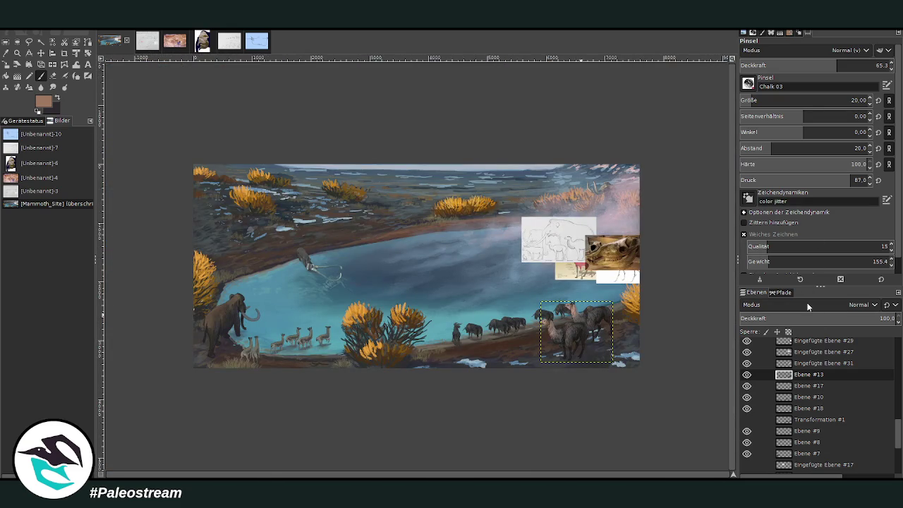
# Lasso the front llama with Free Select, then copy and paste it as new layer Eingefügte Ebene #32
pyautogui.click(16, 53)
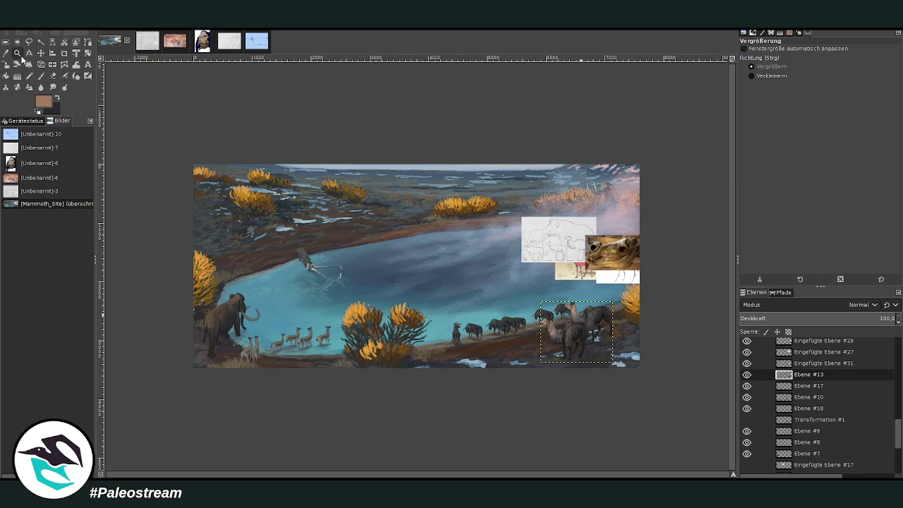
pyautogui.moveTo(476, 263); pyautogui.dragTo(615, 389)
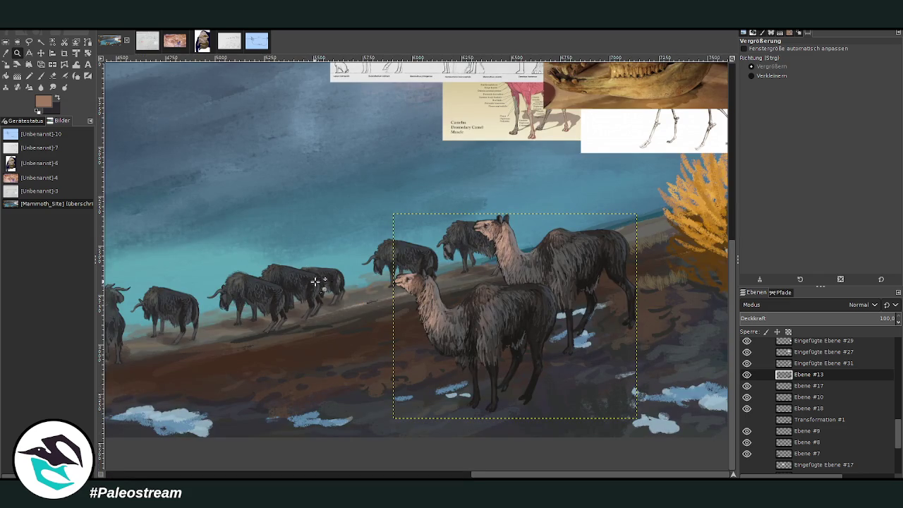
pyautogui.moveTo(322, 181); pyautogui.dragTo(602, 446)
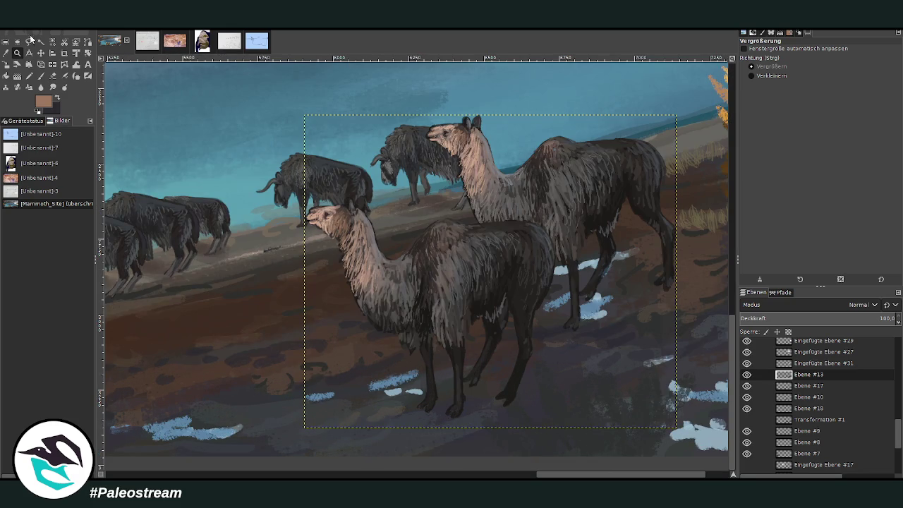
pyautogui.click(29, 40)
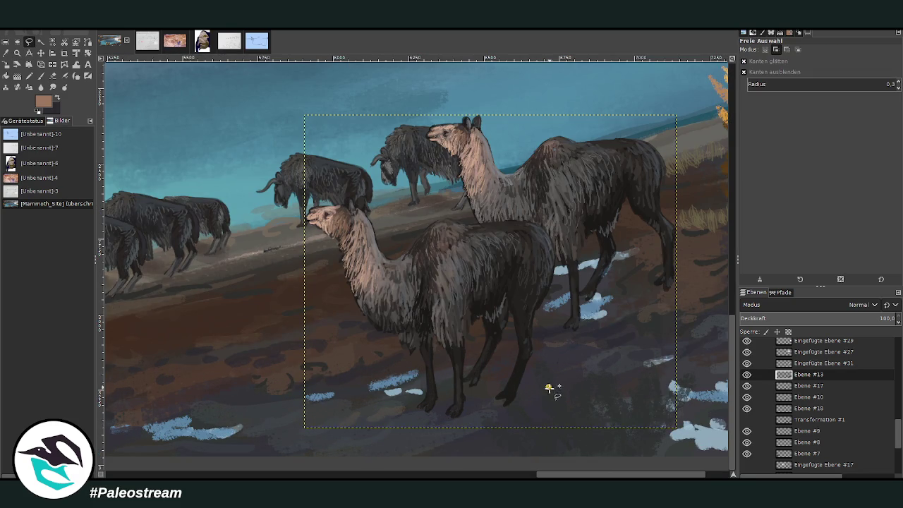
pyautogui.moveTo(549, 387)
pyautogui.mouseDown()
pyautogui.moveTo(434, 217)
pyautogui.moveTo(529, 220)
pyautogui.moveTo(558, 266)
pyautogui.moveTo(542, 381)
pyautogui.mouseUp()
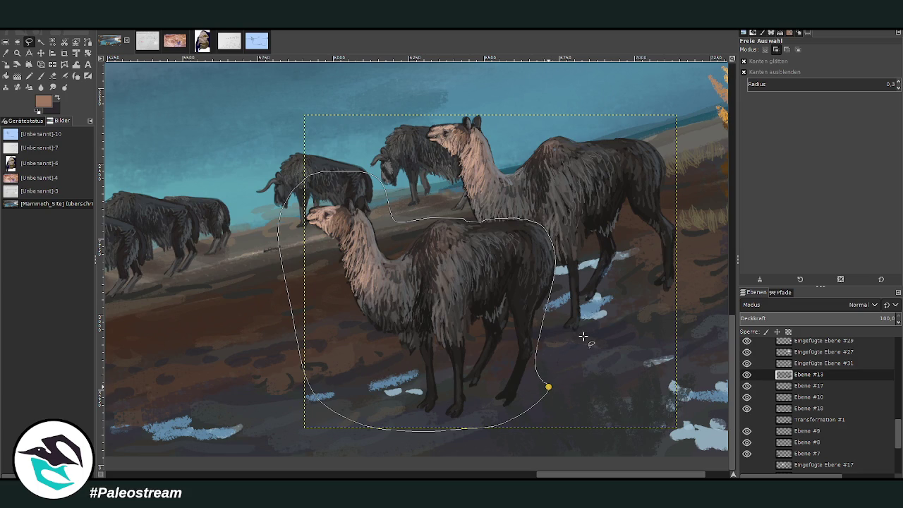
pyautogui.press('Return')
pyautogui.press('shift')
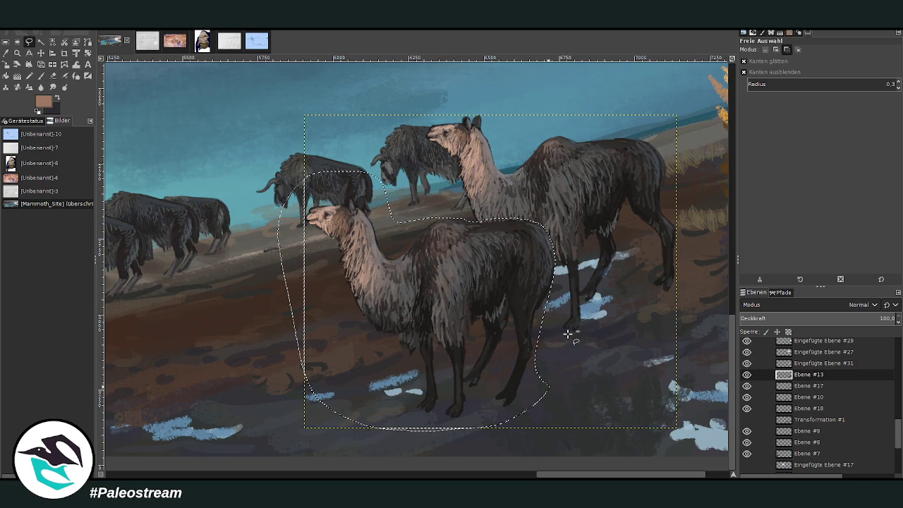
pyautogui.hotkey('ctrl', 'c')
pyautogui.hotkey('ctrl', 'v')
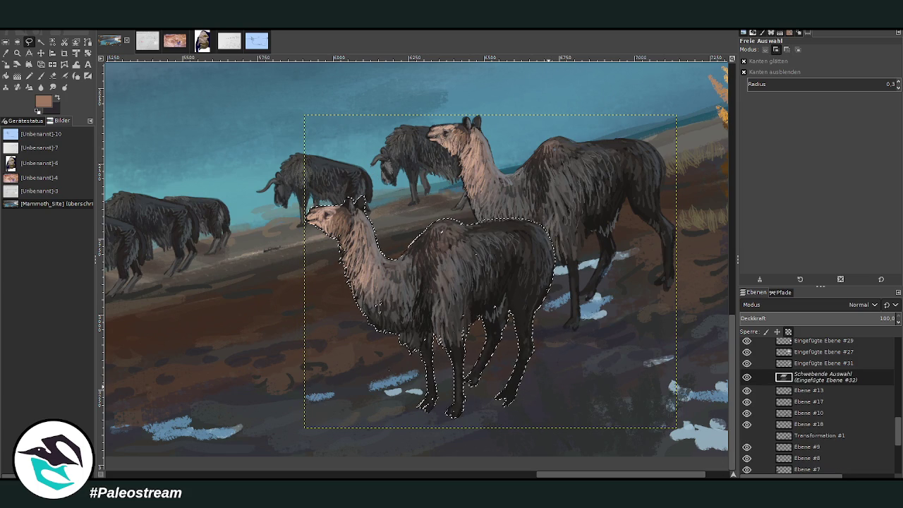
pyautogui.hotkey('ctrl', 'shift', 'n')
# Move the pasted llama copy onto the far shore at upper left
pyautogui.press('m')
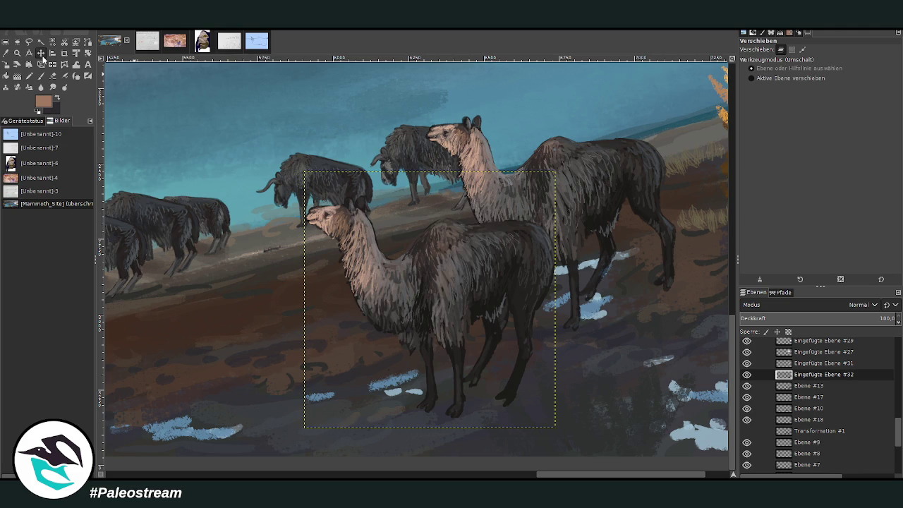
pyautogui.scroll(5, 195, 206)
pyautogui.hscroll(-8, 195, 207)
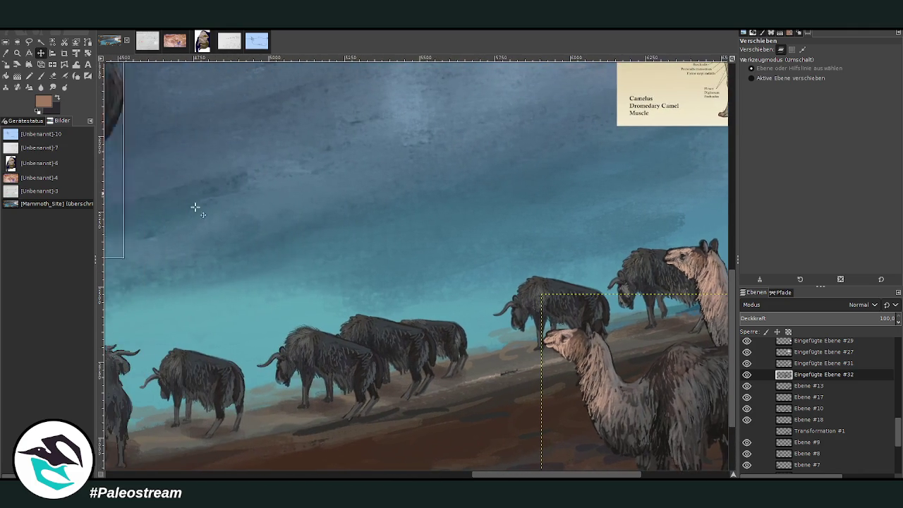
pyautogui.hscroll(-3, 195, 206)
pyautogui.scroll(2, 195, 207)
pyautogui.hscroll(-4, 195, 207)
pyautogui.hscroll(-4, 196, 207)
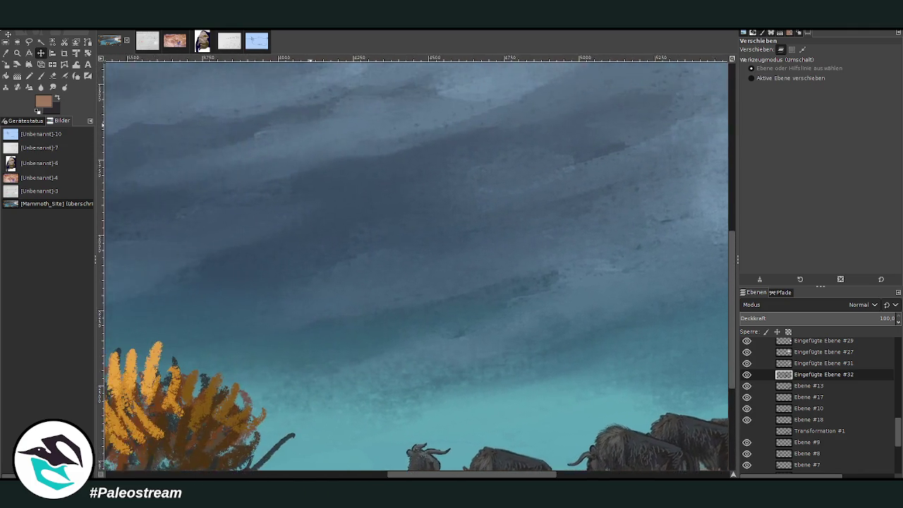
pyautogui.hscroll(-4, 196, 207)
pyautogui.scroll(3, 195, 207)
pyautogui.scroll(3, 196, 206)
pyautogui.hscroll(-3, 195, 207)
pyautogui.scroll(3, 196, 206)
pyautogui.hscroll(-3, 196, 207)
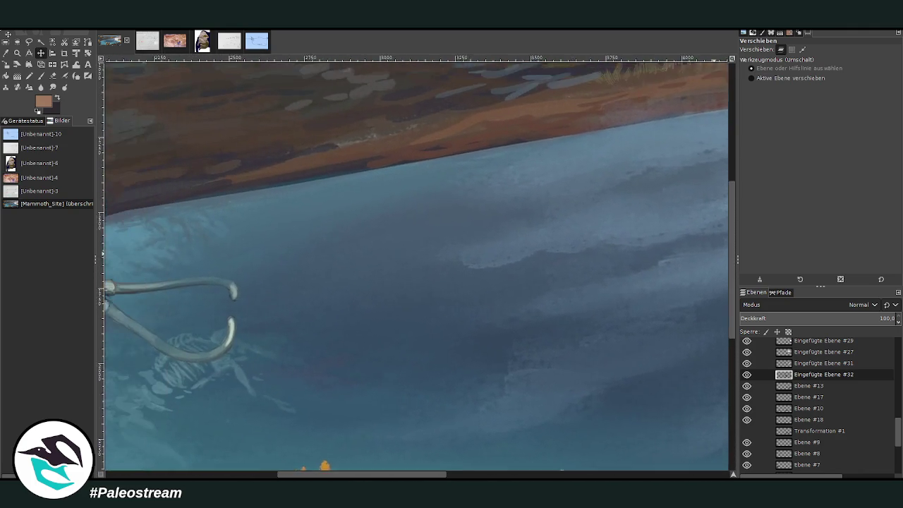
pyautogui.hscroll(-2, 416, 265)
pyautogui.hscroll(-3, 416, 266)
pyautogui.scroll(2, 416, 266)
pyautogui.hscroll(-3, 416, 266)
pyautogui.scroll(2, 416, 265)
pyautogui.scroll(2, 416, 266)
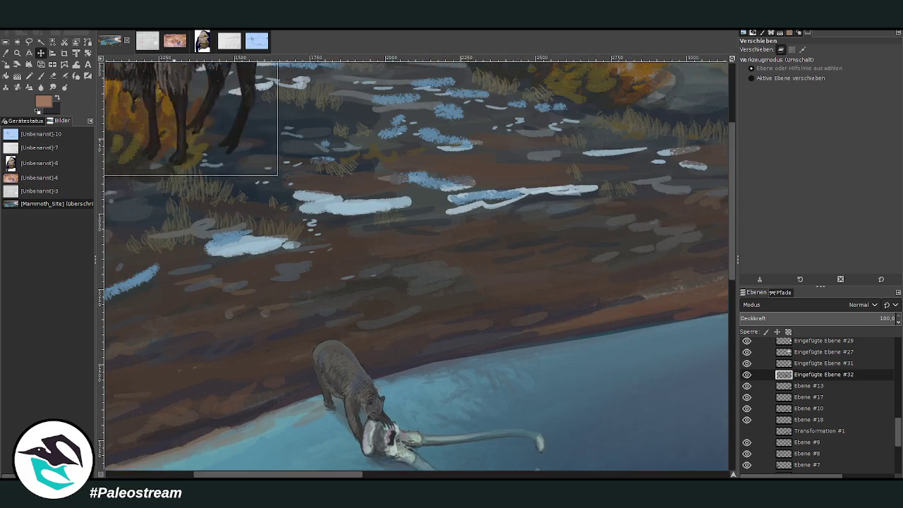
pyautogui.scroll(3, 417, 266)
pyautogui.scroll(3, 416, 266)
pyautogui.moveTo(153, 157)
pyautogui.mouseDown()
pyautogui.moveTo(256, 187)
pyautogui.moveTo(311, 143)
pyautogui.mouseUp()
pyautogui.moveTo(329, 475); pyautogui.dragTo(301, 475)
pyautogui.moveTo(435, 134)
pyautogui.mouseDown()
pyautogui.moveTo(429, 139)
pyautogui.moveTo(454, 162)
pyautogui.mouseUp()
# Rotate the llama copy 8.12° and shrink it to 674 × 685 px
pyautogui.click(88, 52)
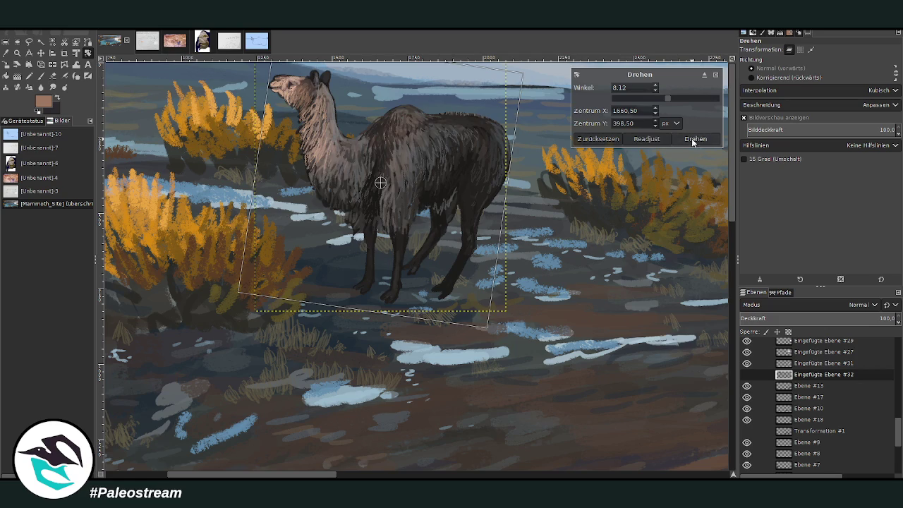
pyautogui.click(693, 139)
pyautogui.click(6, 65)
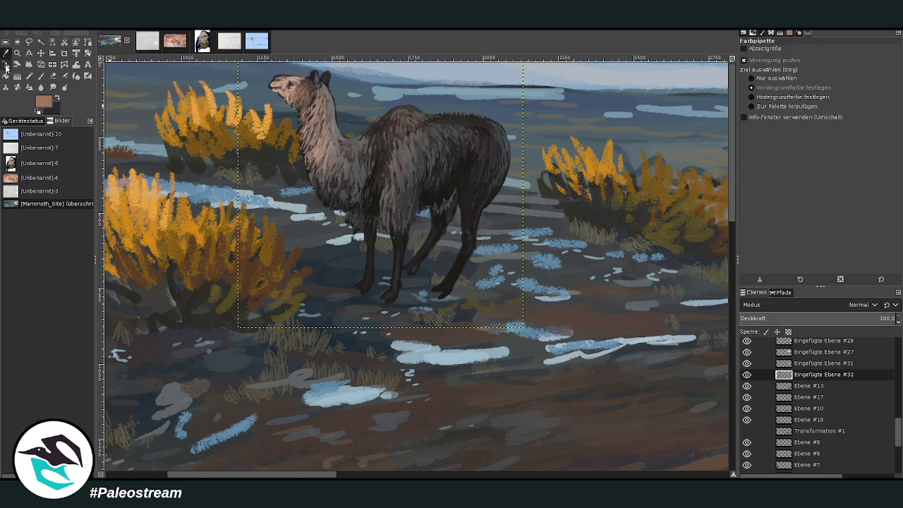
pyautogui.hotkey('shift', 's')
pyautogui.click(379, 181)
pyautogui.moveTo(379, 181)
pyautogui.mouseDown()
pyautogui.moveTo(429, 207)
pyautogui.moveTo(374, 177)
pyautogui.moveTo(408, 192)
pyautogui.moveTo(357, 145)
pyautogui.moveTo(350, 150)
pyautogui.mouseUp()
pyautogui.click(695, 128)
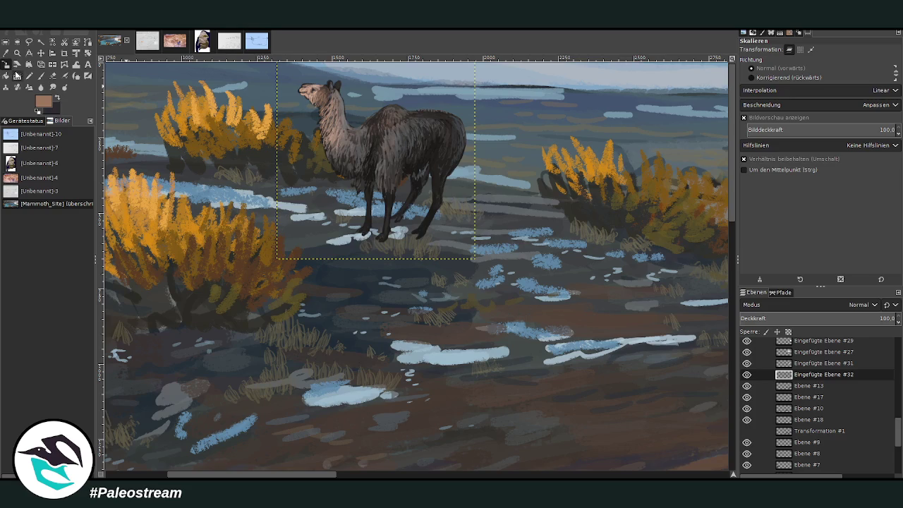
pyautogui.click(16, 53)
pyautogui.keyDown('ctrl'); pyautogui.click(288, 153); pyautogui.keyUp('ctrl')
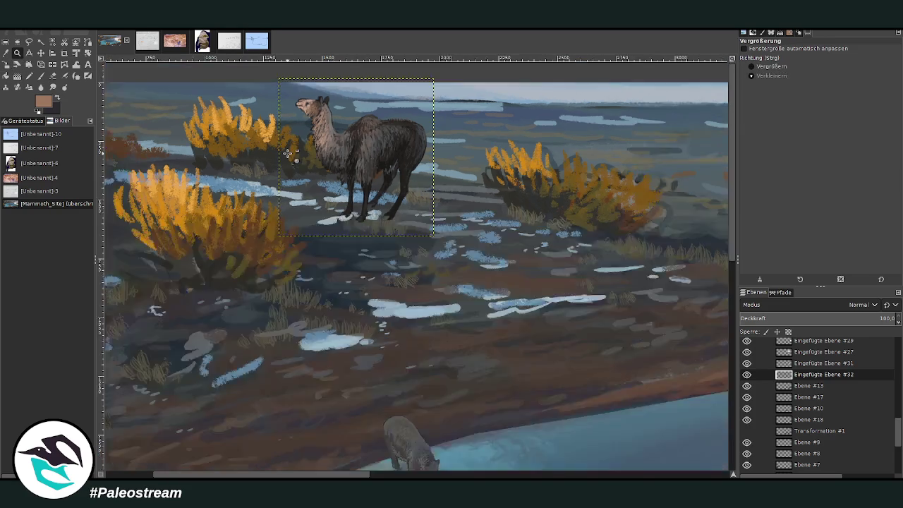
pyautogui.keyDown('ctrl'); pyautogui.click(288, 153); pyautogui.keyUp('ctrl')
pyautogui.keyDown('ctrl'); pyautogui.click(288, 153); pyautogui.keyUp('ctrl')
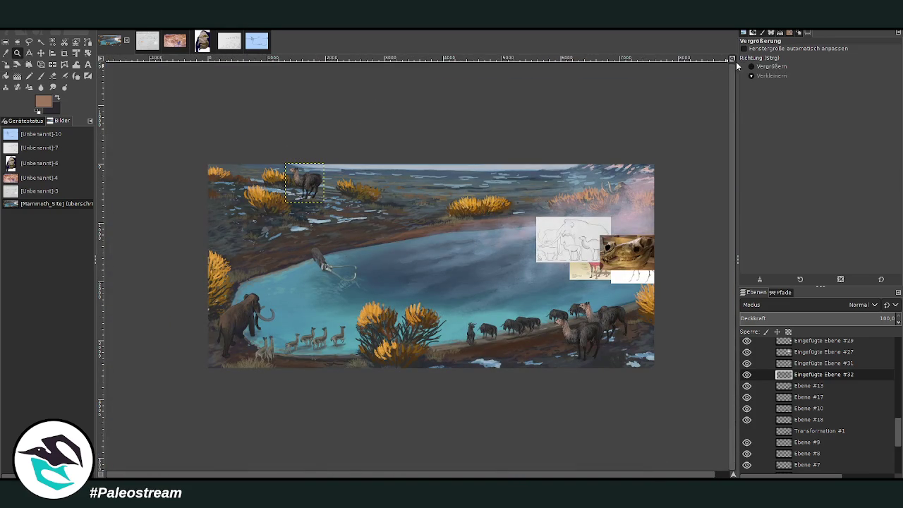
# Scale the far-shore llama down further from its corner and nudge it slightly right
pyautogui.moveTo(123, 151); pyautogui.dragTo(609, 338)
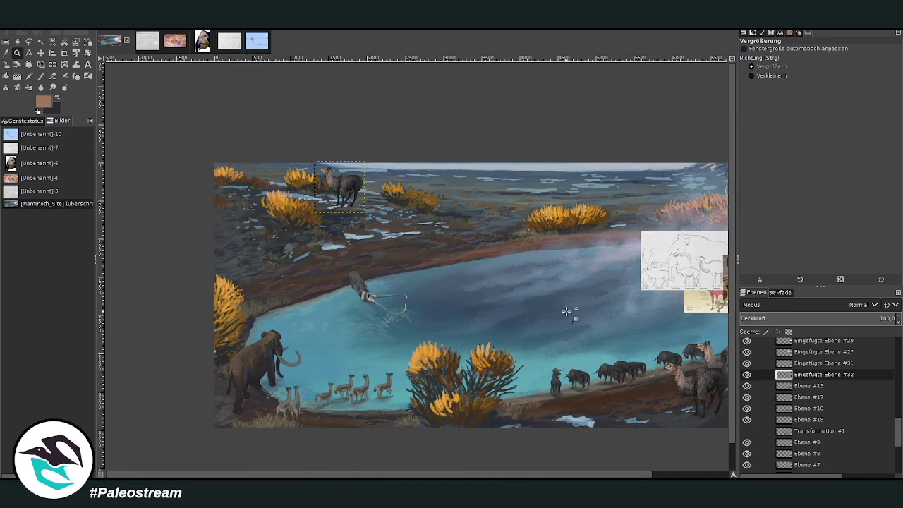
pyautogui.click(6, 64)
pyautogui.click(341, 180)
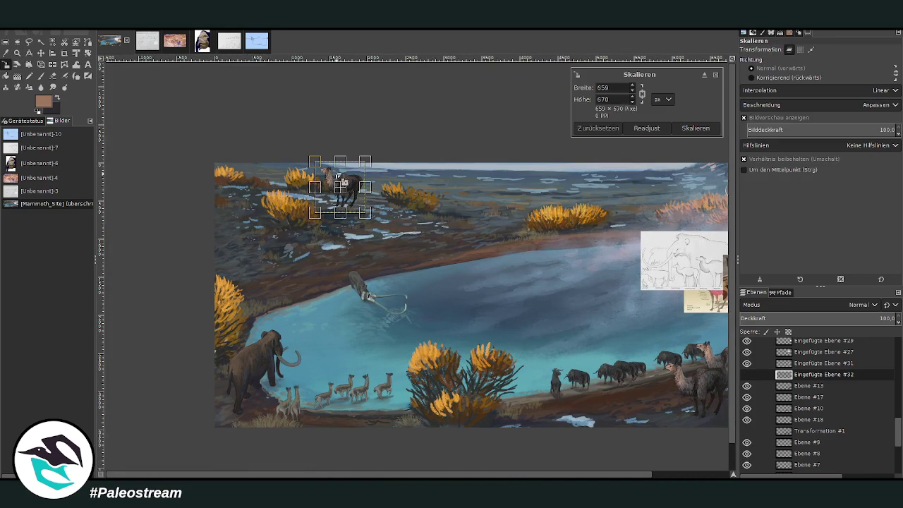
pyautogui.moveTo(314, 162); pyautogui.dragTo(321, 170)
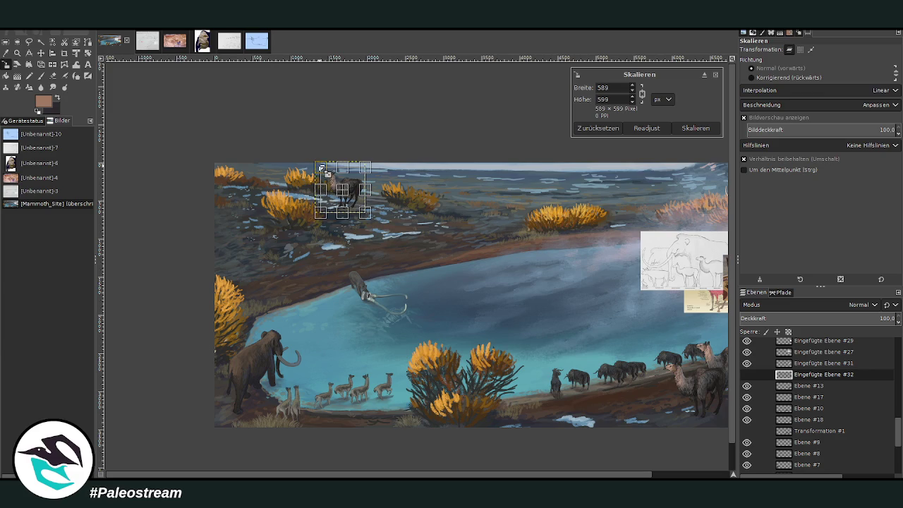
pyautogui.click(697, 129)
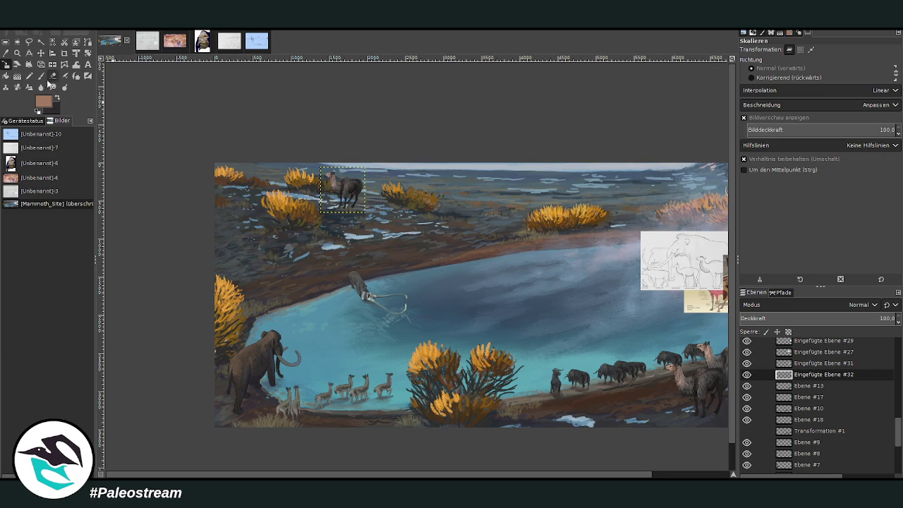
pyautogui.click(40, 53)
pyautogui.moveTo(352, 184); pyautogui.dragTo(361, 185)
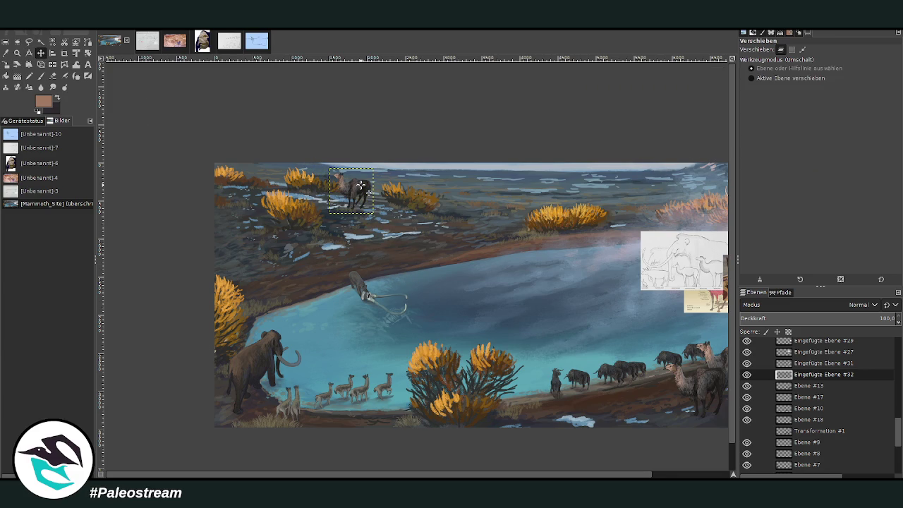
pyautogui.click(19, 53)
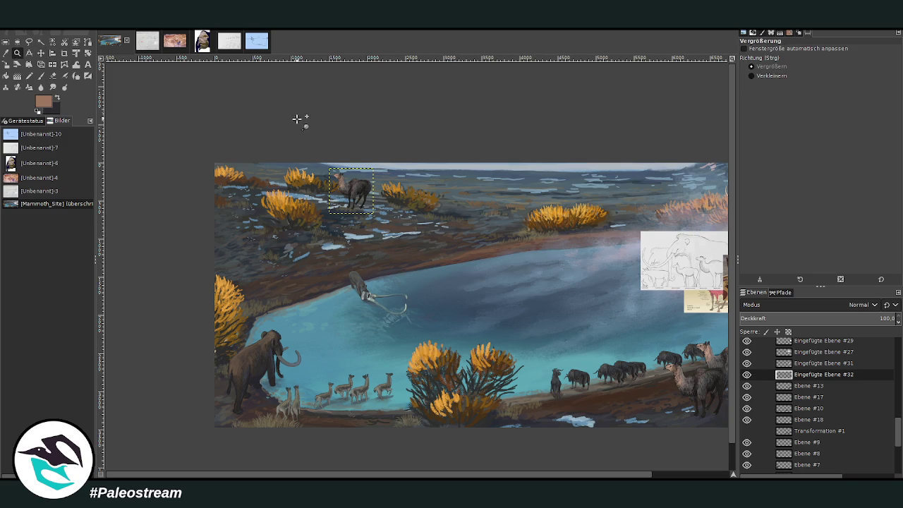
pyautogui.hscroll(3, 493, 441)
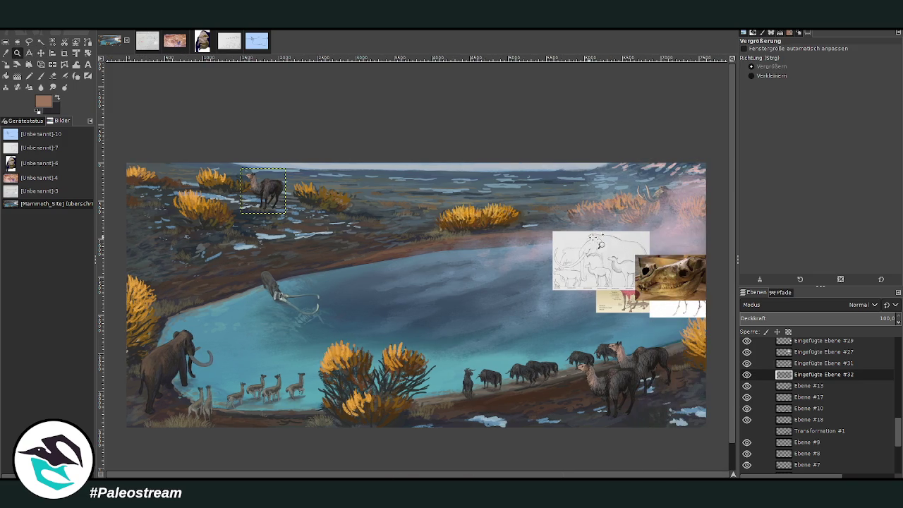
pyautogui.click(785, 385)
# Scale the lower-right llama pair on Ebene #13 down to 945 × 796 px and nudge it slightly left and down
pyautogui.hotkey('shift', 's')
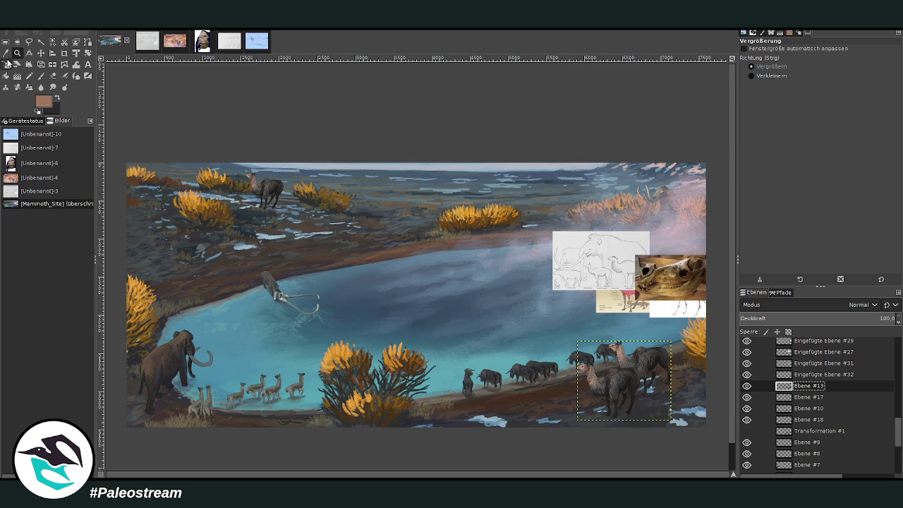
pyautogui.click(595, 387)
pyautogui.moveTo(605, 353)
pyautogui.mouseDown()
pyautogui.moveTo(615, 361)
pyautogui.moveTo(598, 361)
pyautogui.mouseUp()
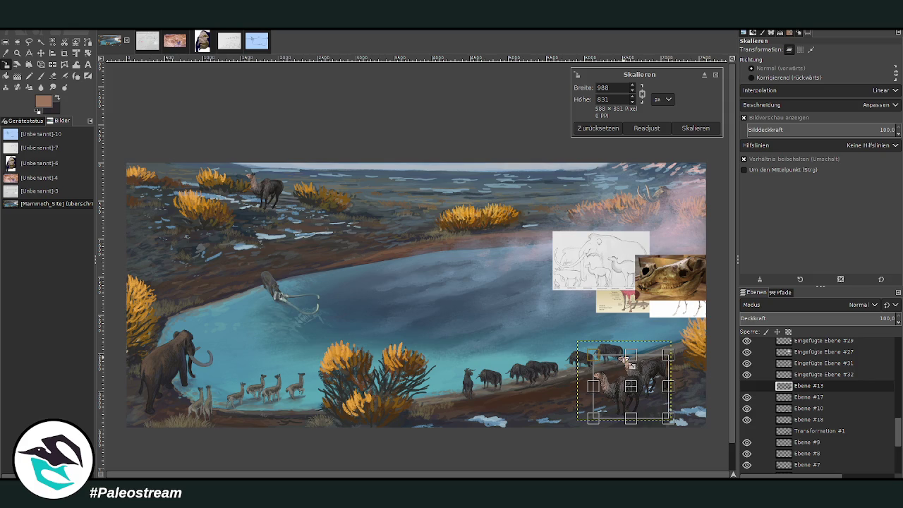
pyautogui.press('Return')
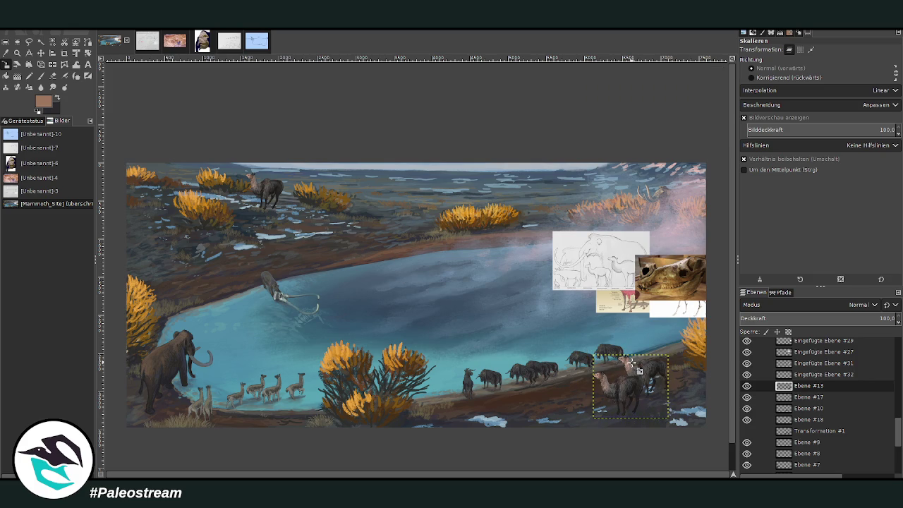
pyautogui.click(629, 384)
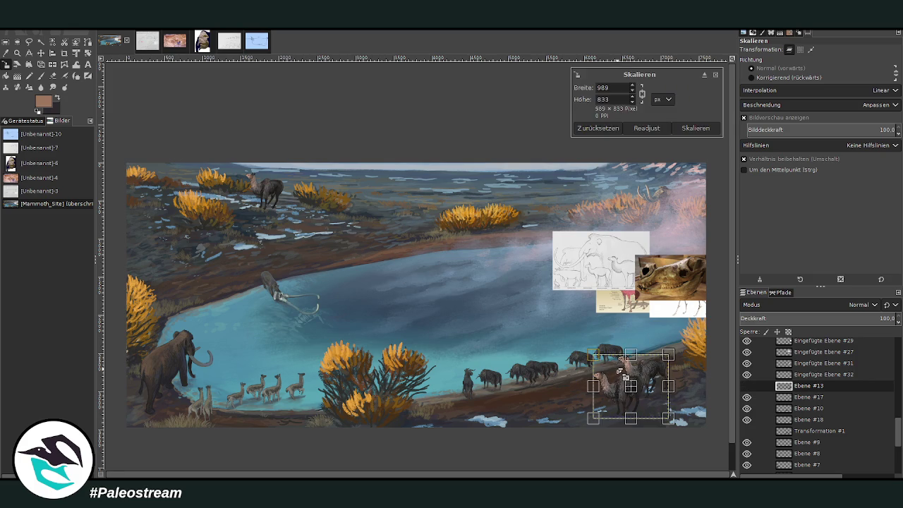
pyautogui.moveTo(636, 399); pyautogui.dragTo(633, 402)
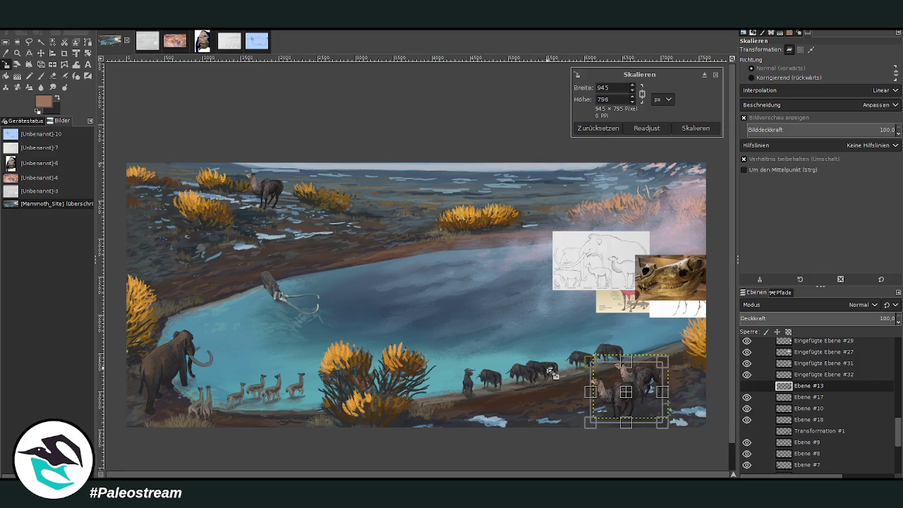
pyautogui.press('Return')
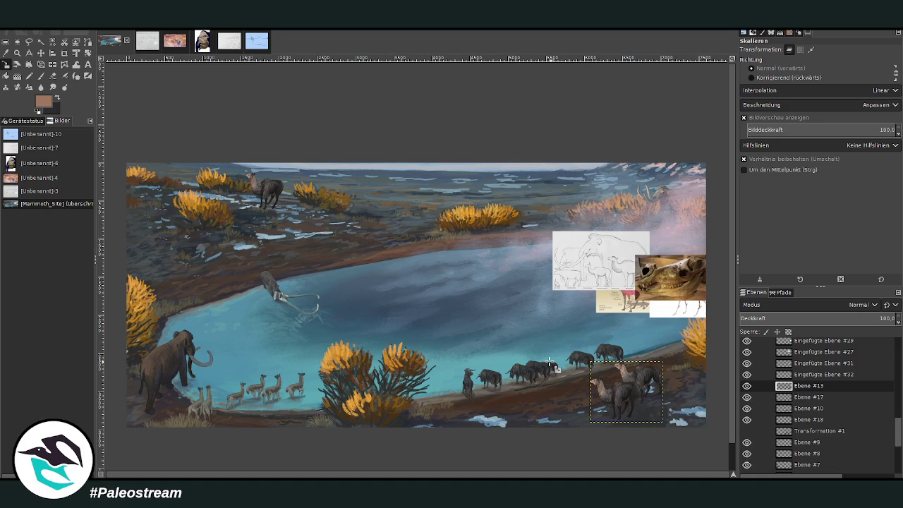
pyautogui.click(17, 53)
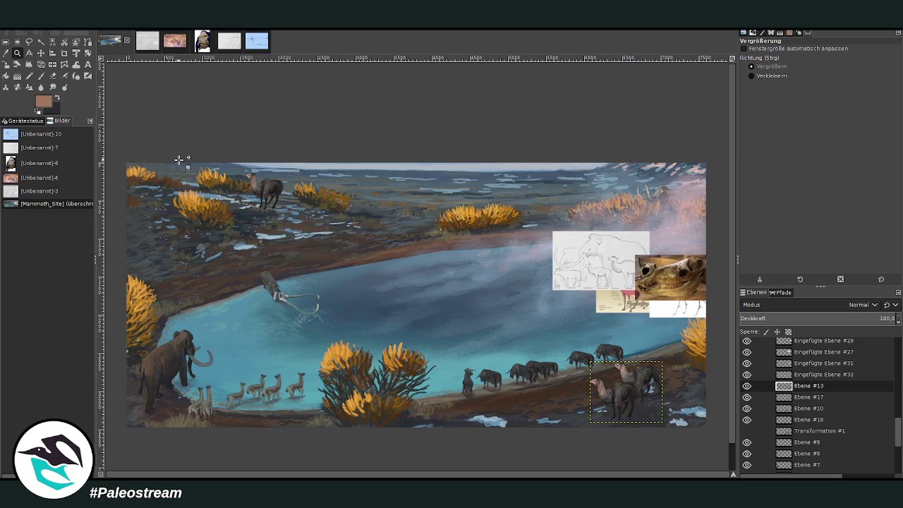
pyautogui.moveTo(176, 144); pyautogui.dragTo(321, 284)
# Erase the far-shore llama's lower hind legs so its feet sink into the grass
pyautogui.click(41, 53)
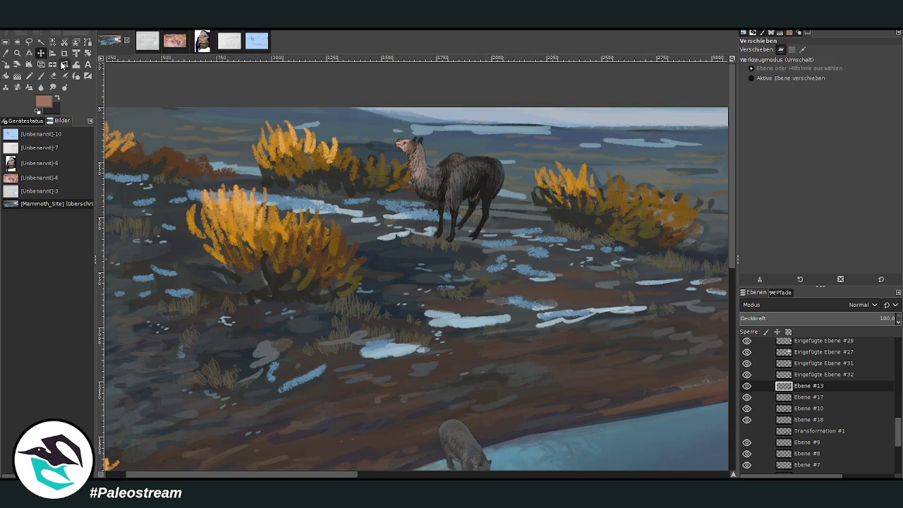
pyautogui.click(793, 374)
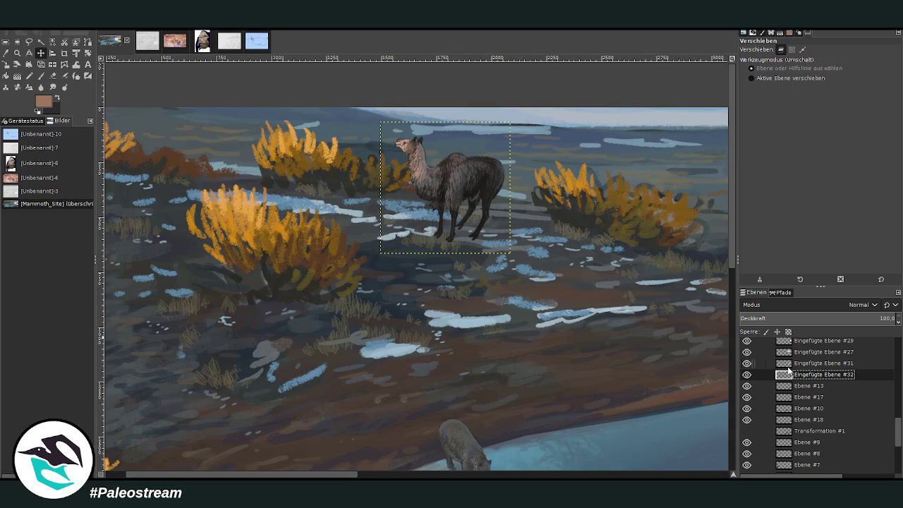
pyautogui.click(17, 53)
pyautogui.moveTo(409, 107); pyautogui.dragTo(572, 303)
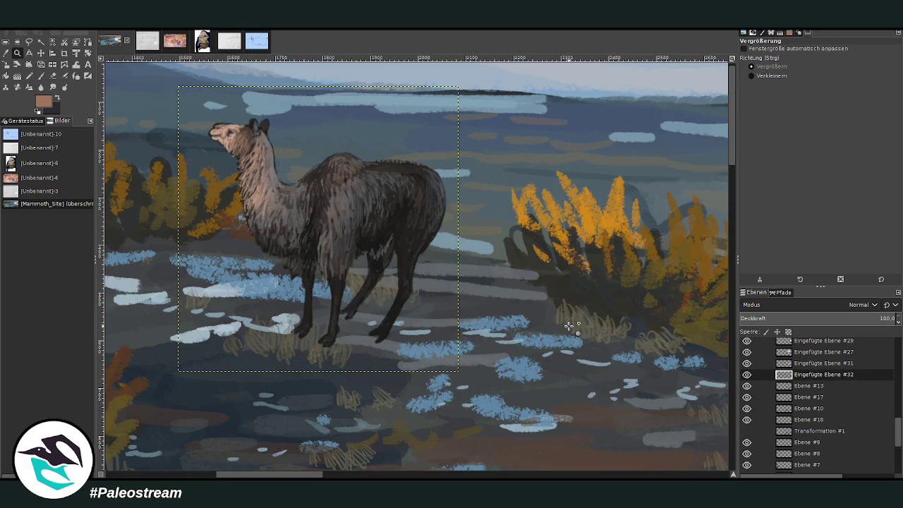
pyautogui.click(55, 75)
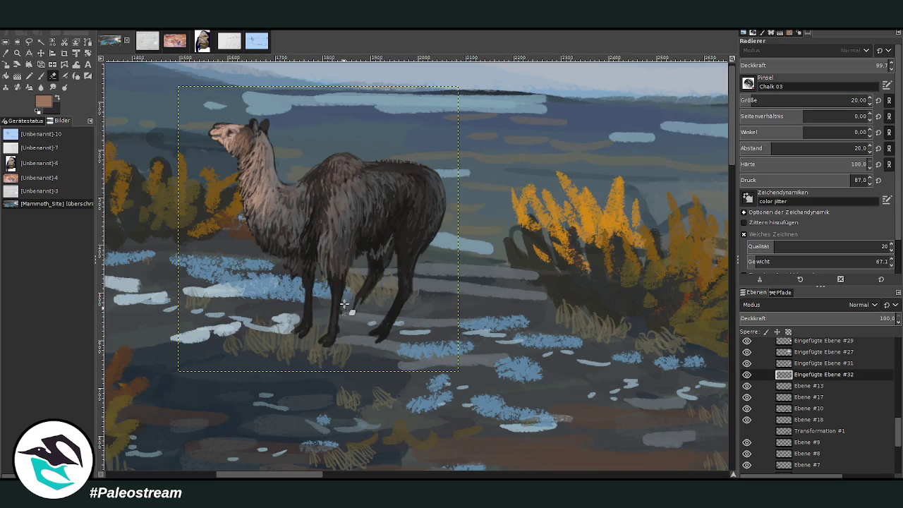
pyautogui.moveTo(353, 310); pyautogui.dragTo(389, 254)
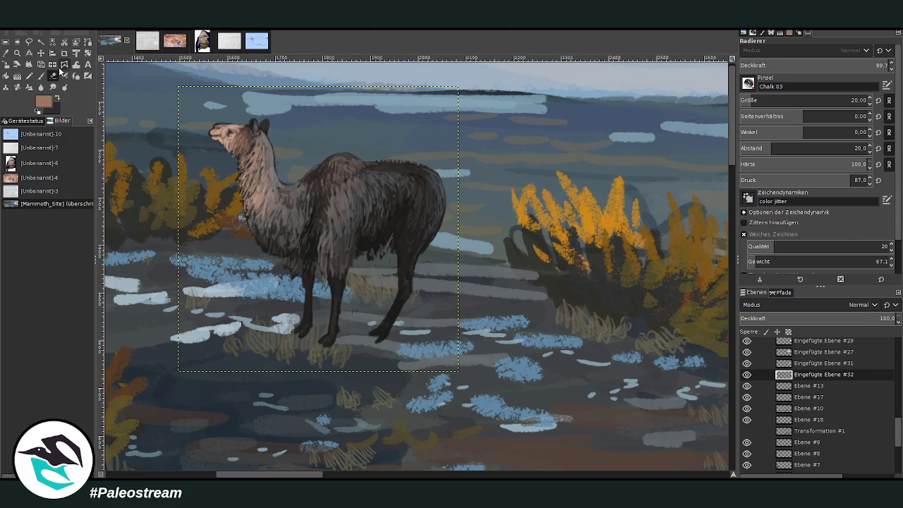
# Paint a dark extra hind leg and a darker rump outline on the llama in its dark fur colour
pyautogui.click(88, 77)
pyautogui.press('[')
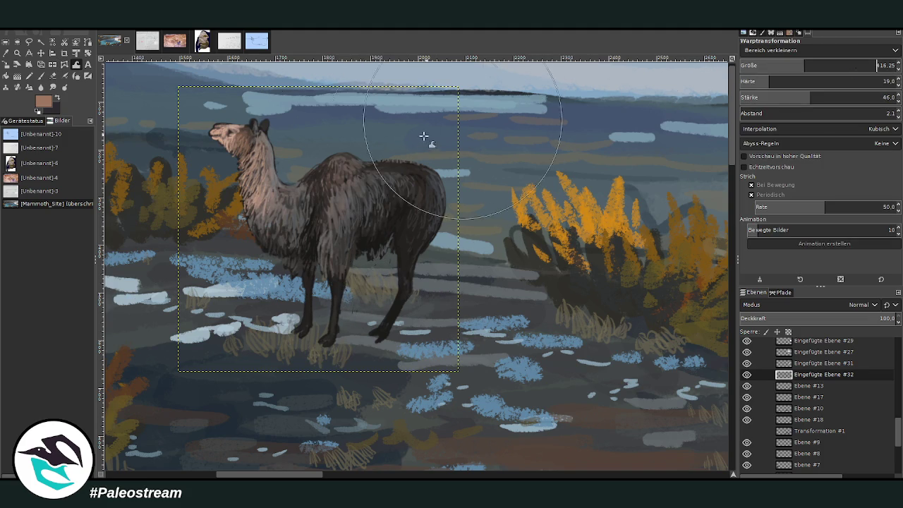
pyautogui.scroll(2, 818, 50)
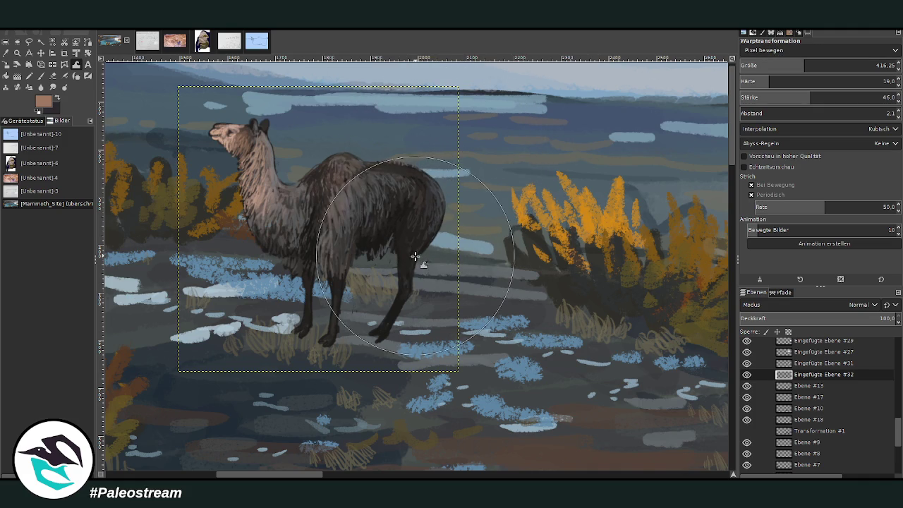
pyautogui.press('p')
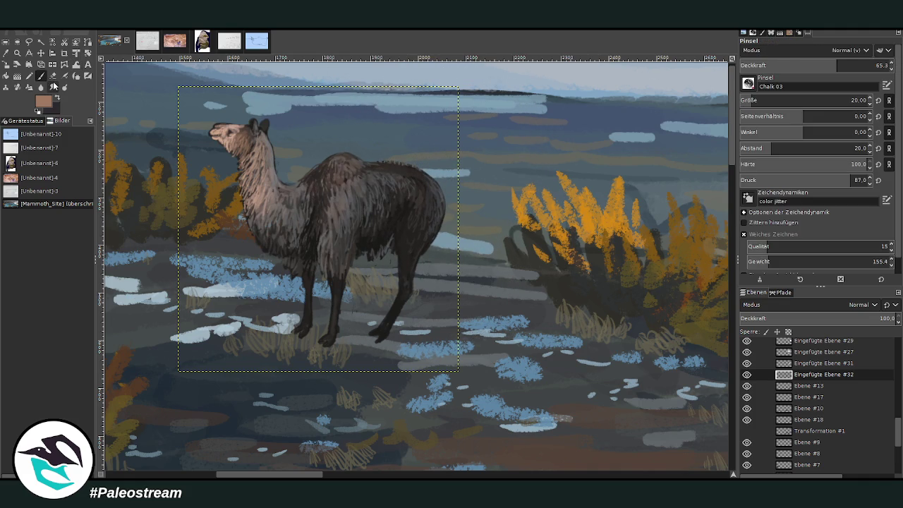
pyautogui.keyDown('ctrl'); pyautogui.click(420, 218); pyautogui.keyUp('ctrl')
pyautogui.press(']')
pyautogui.press(']')
pyautogui.press('>')
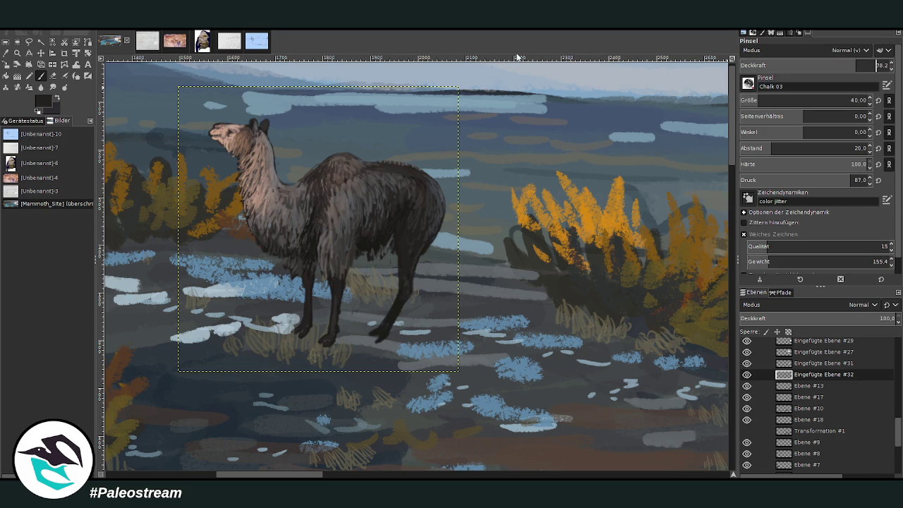
pyautogui.moveTo(417, 276)
pyautogui.mouseDown()
pyautogui.moveTo(434, 299)
pyautogui.moveTo(421, 321)
pyautogui.moveTo(432, 279)
pyautogui.moveTo(430, 289)
pyautogui.mouseUp()
pyautogui.moveTo(420, 255)
pyautogui.mouseDown()
pyautogui.moveTo(417, 330)
pyautogui.moveTo(424, 260)
pyautogui.mouseUp()
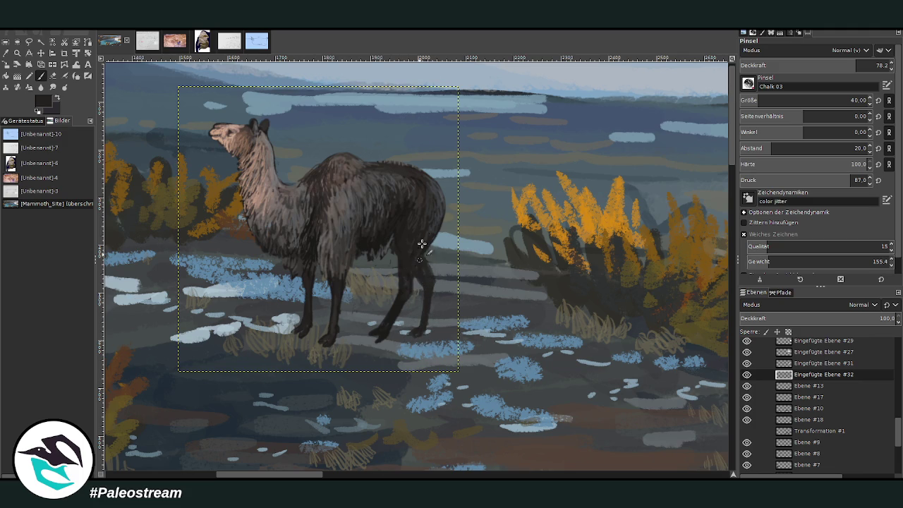
pyautogui.moveTo(438, 182)
pyautogui.mouseDown()
pyautogui.moveTo(449, 219)
pyautogui.moveTo(444, 233)
pyautogui.moveTo(443, 213)
pyautogui.moveTo(439, 238)
pyautogui.moveTo(439, 186)
pyautogui.moveTo(443, 240)
pyautogui.mouseUp()
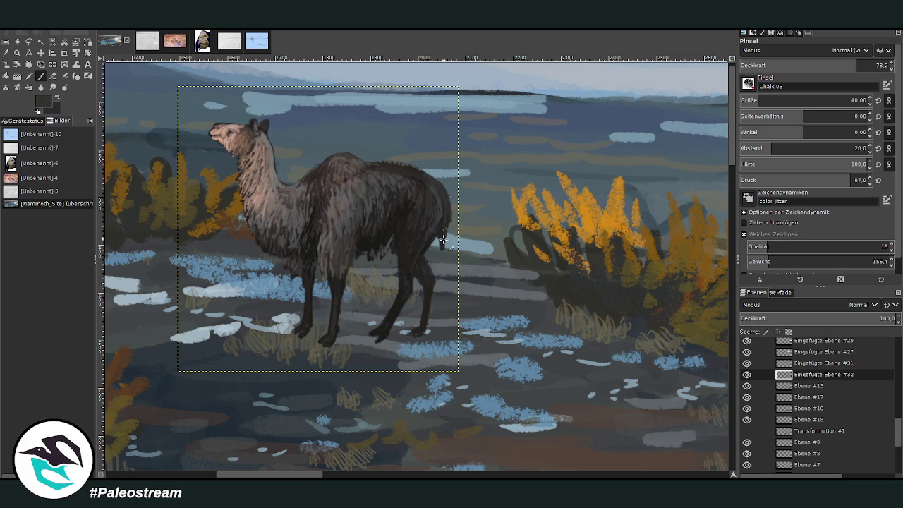
# Darken the llama's front leg down to the hoof using sampled fur colours at opacity 89.3
pyautogui.moveTo(308, 478); pyautogui.dragTo(290, 477)
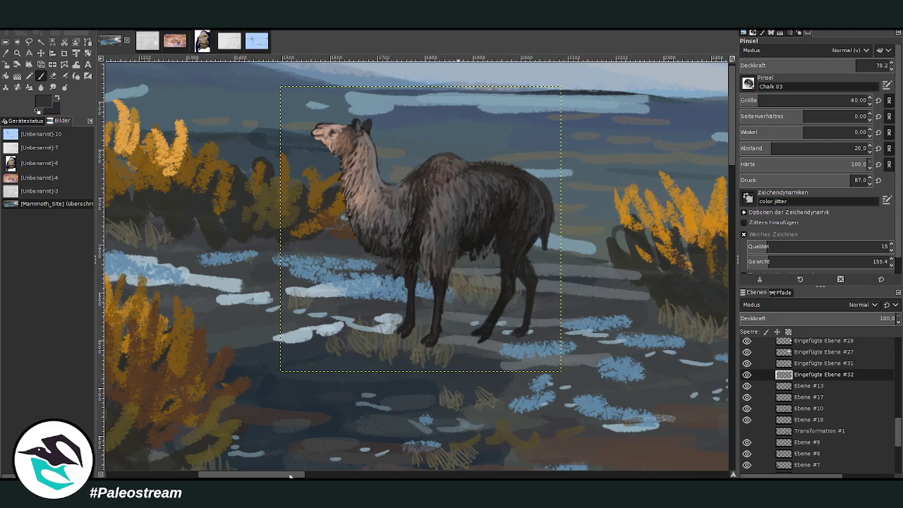
pyautogui.hotkey('shift', 'e')
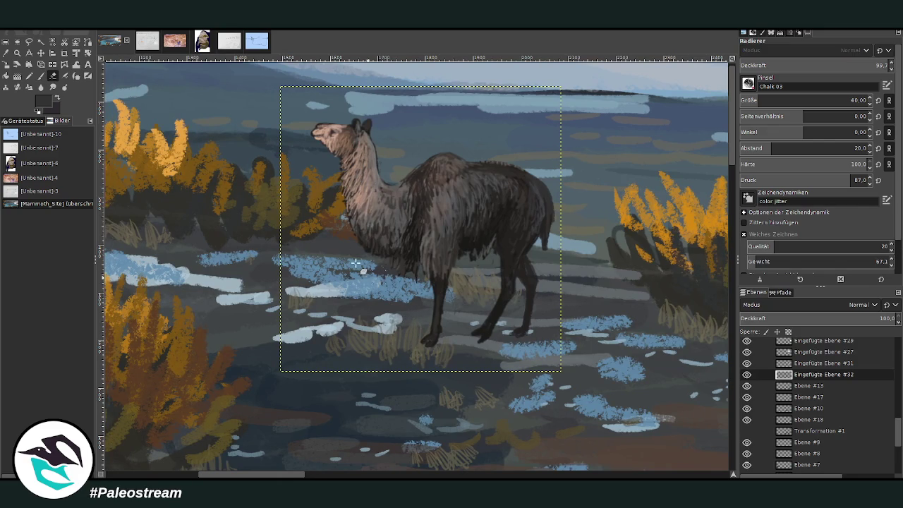
pyautogui.press('p')
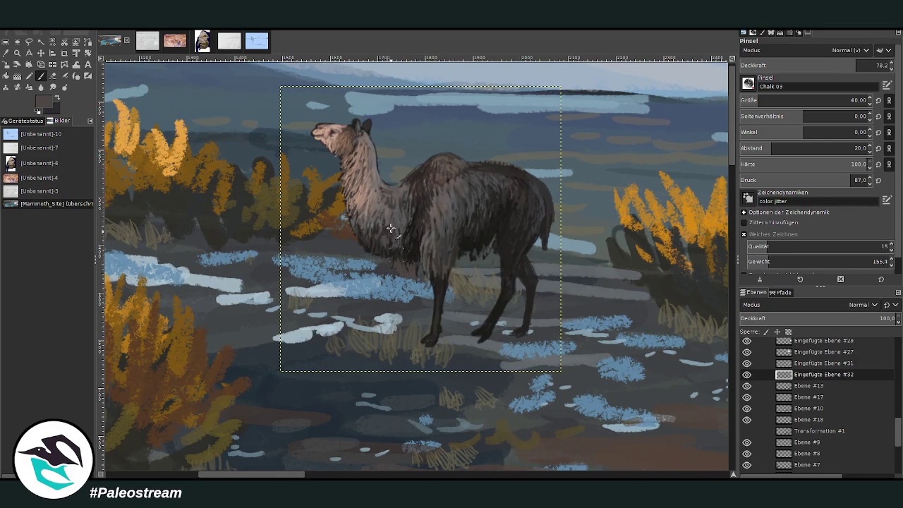
pyautogui.keyDown('ctrl'); pyautogui.click(399, 267); pyautogui.keyUp('ctrl')
pyautogui.keyDown('ctrl'); pyautogui.click(511, 234); pyautogui.keyUp('ctrl')
pyautogui.moveTo(420, 254); pyautogui.dragTo(418, 310)
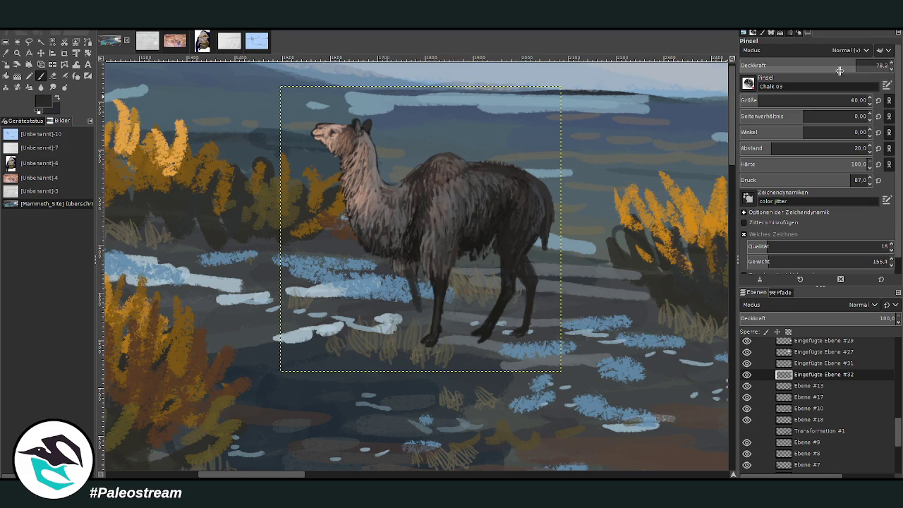
pyautogui.moveTo(839, 70); pyautogui.dragTo(856, 71)
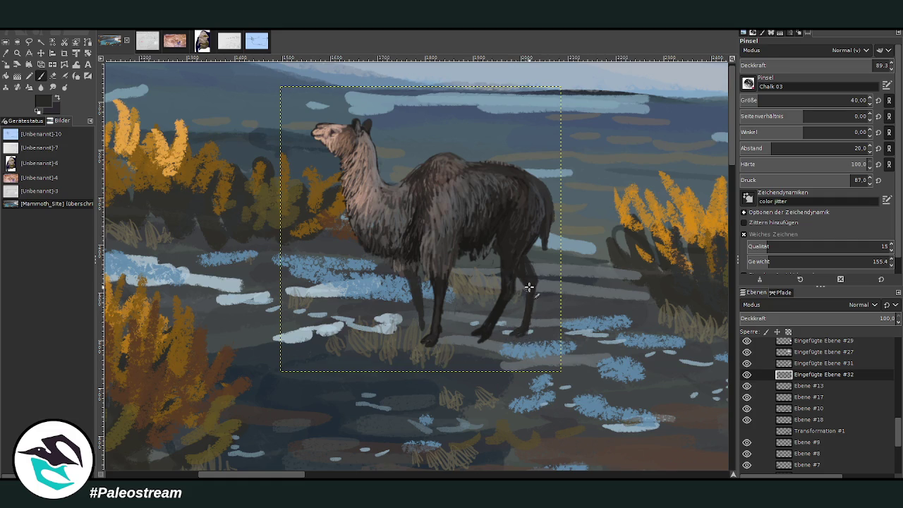
pyautogui.keyDown('ctrl'); pyautogui.click(522, 278); pyautogui.keyUp('ctrl')
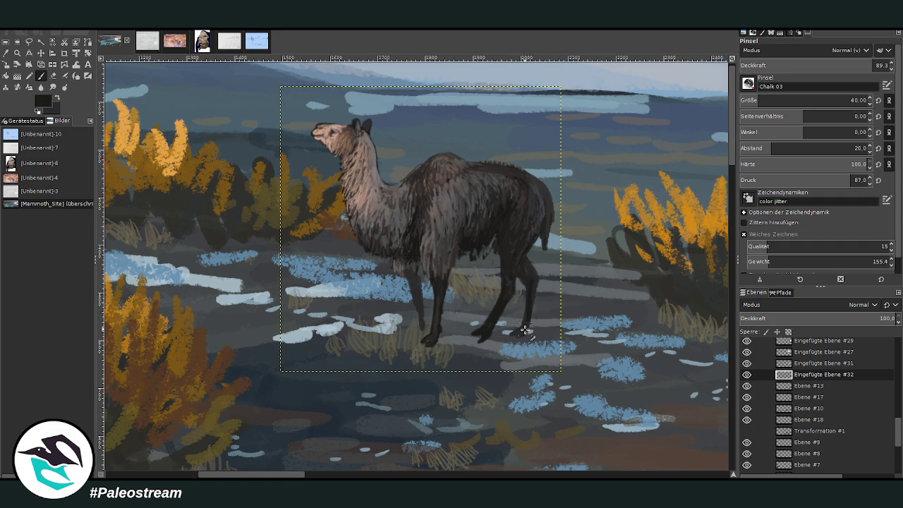
pyautogui.moveTo(423, 307)
pyautogui.mouseDown()
pyautogui.moveTo(422, 331)
pyautogui.moveTo(423, 322)
pyautogui.moveTo(413, 332)
pyautogui.moveTo(424, 317)
pyautogui.moveTo(414, 280)
pyautogui.mouseUp()
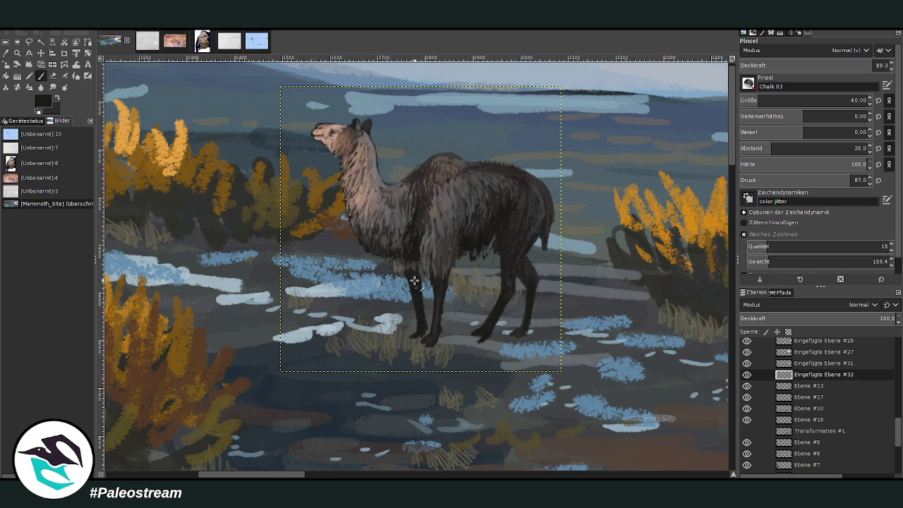
# Add lighter grey-brown strokes to the upper front leg at size 20 and darken the front hooves
pyautogui.keyDown('ctrl'); pyautogui.click(451, 222); pyautogui.keyUp('ctrl')
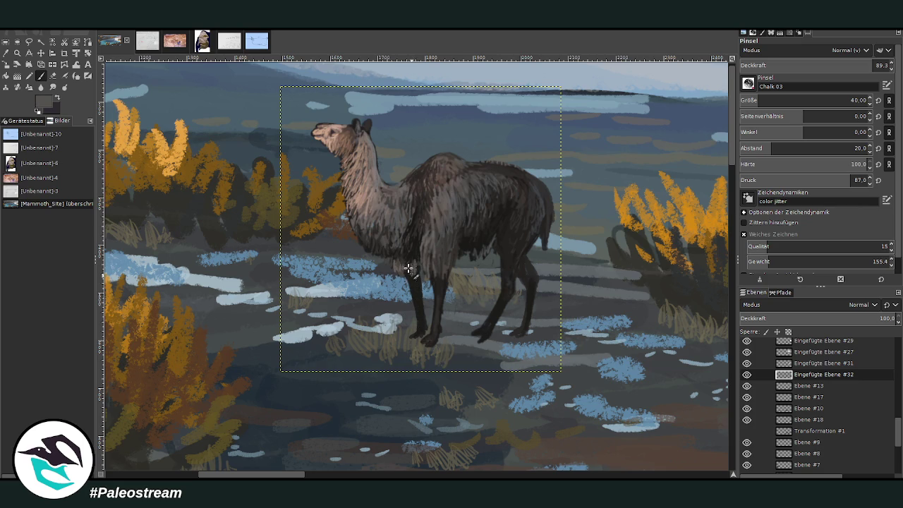
pyautogui.click(851, 100)
pyautogui.moveTo(414, 275)
pyautogui.mouseDown()
pyautogui.moveTo(413, 266)
pyautogui.moveTo(416, 310)
pyautogui.moveTo(403, 281)
pyautogui.mouseUp()
pyautogui.keyDown('ctrl'); pyautogui.click(429, 341); pyautogui.keyUp('ctrl')
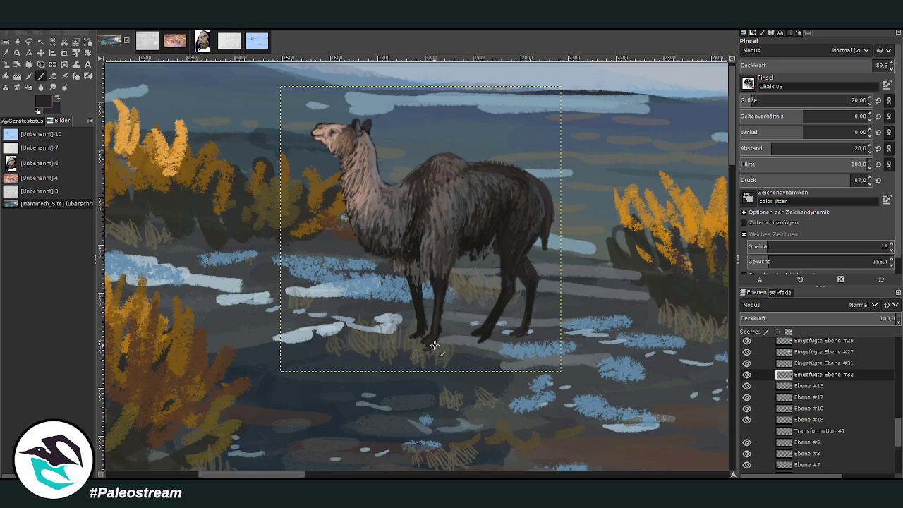
pyautogui.moveTo(430, 340); pyautogui.dragTo(414, 340)
# Erase a small spot on the llama's back and load its brownish-grey coat colour at size 14, opacity 67.8
pyautogui.hotkey('shift', 'e')
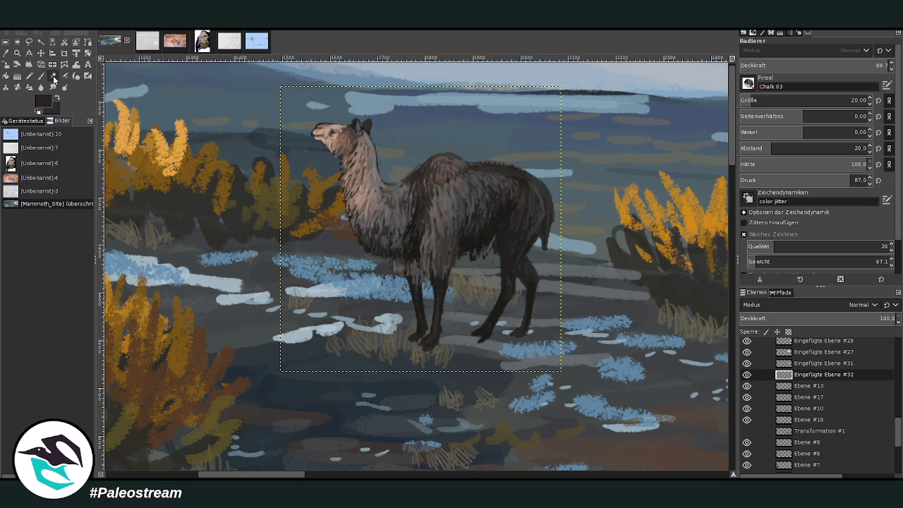
pyautogui.click(487, 164)
pyautogui.press('o')
pyautogui.click(439, 177)
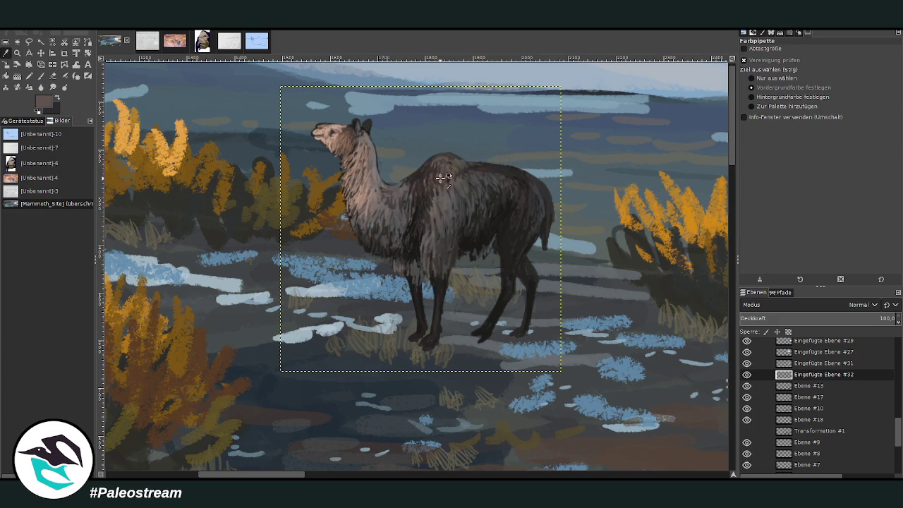
pyautogui.press('p')
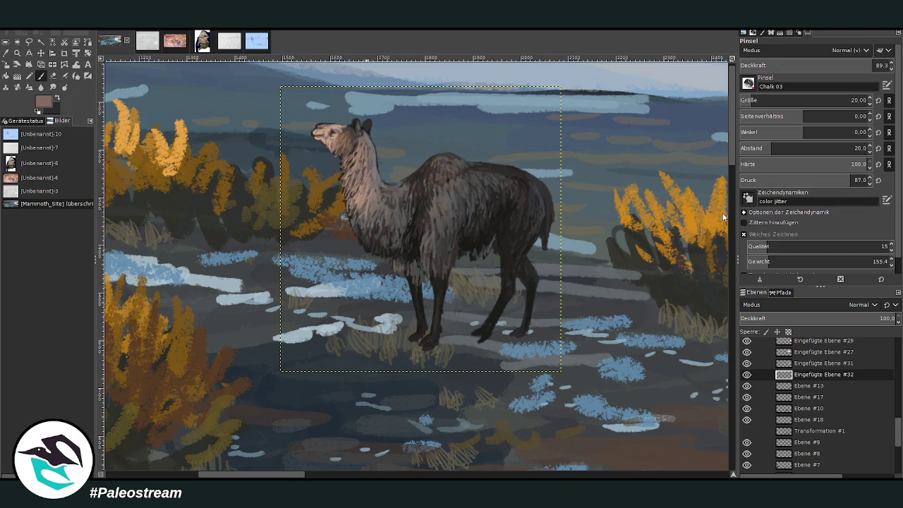
pyautogui.click(852, 100)
pyautogui.moveTo(850, 69); pyautogui.dragTo(840, 68)
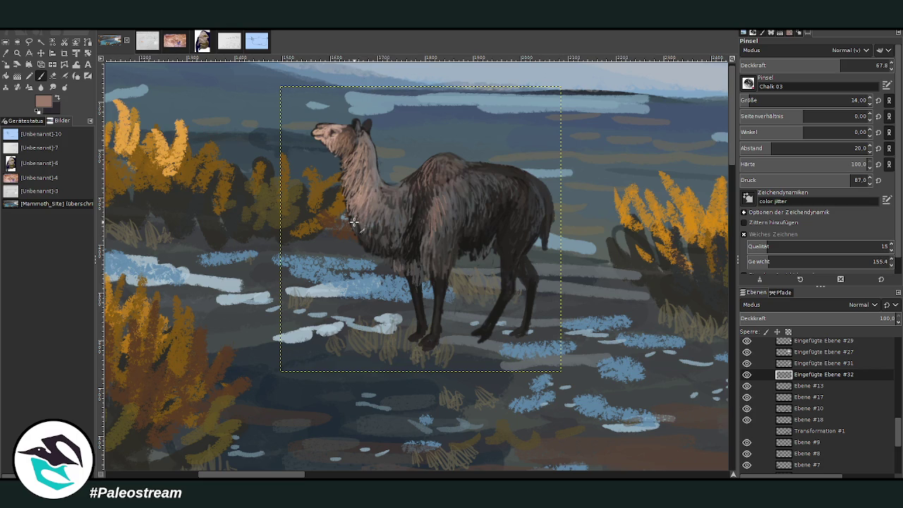
pyautogui.scroll(-2, 360, 219)
# Undo an accidental move of the small llama so it stays on the far shore
pyautogui.scroll(-1, 360, 220)
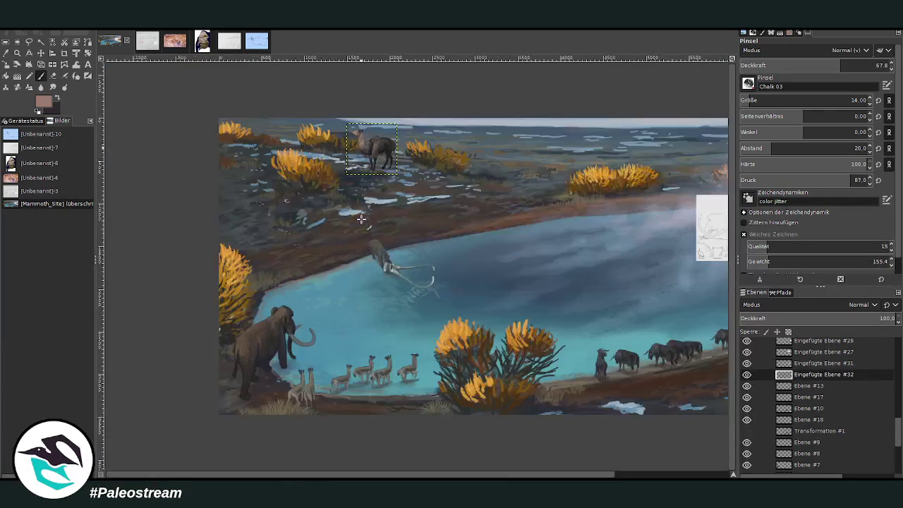
pyautogui.scroll(-1, 360, 219)
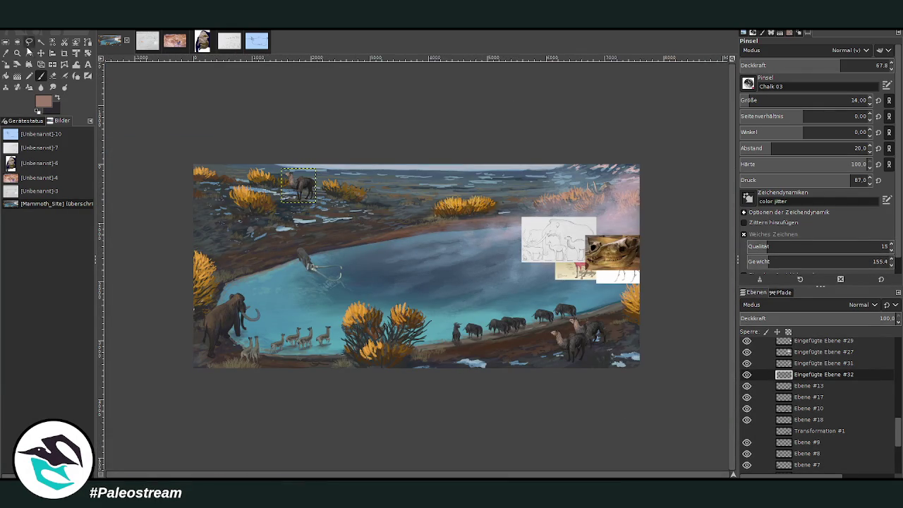
pyautogui.click(17, 53)
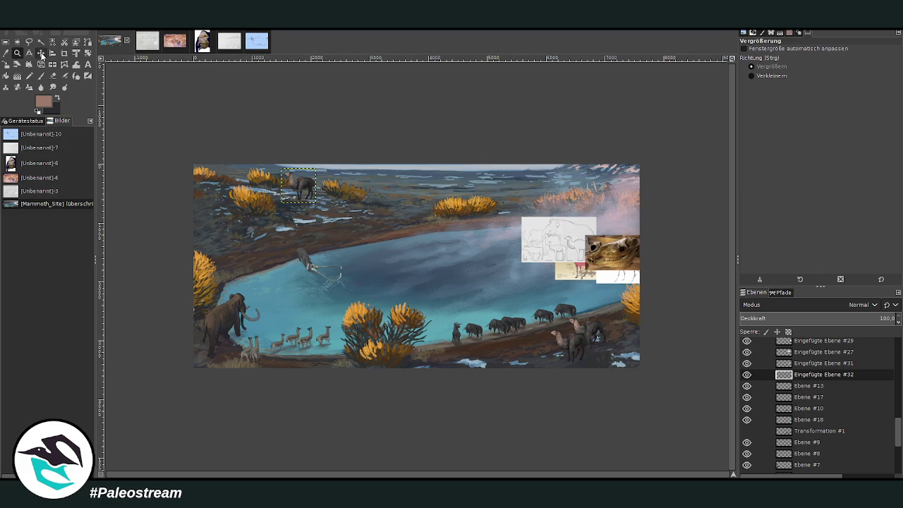
pyautogui.click(40, 53)
pyautogui.moveTo(299, 185); pyautogui.dragTo(550, 349)
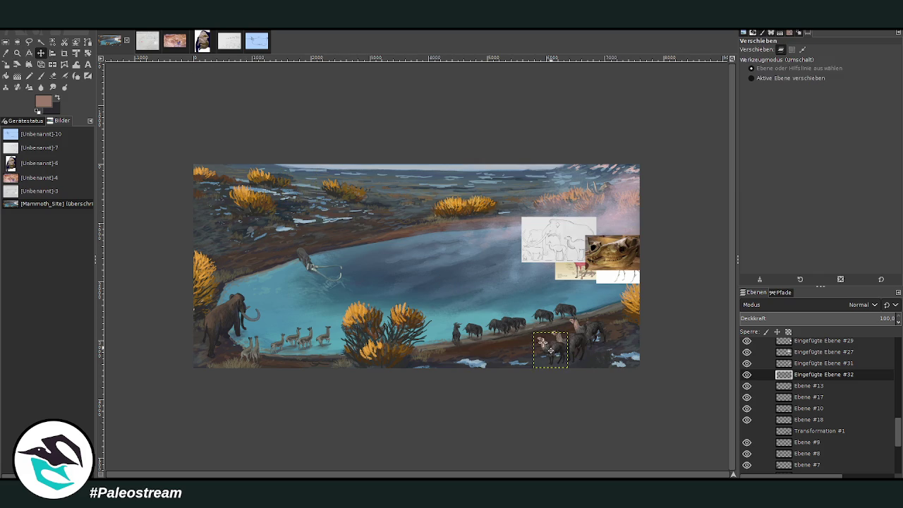
pyautogui.hotkey('ctrl', 'z')
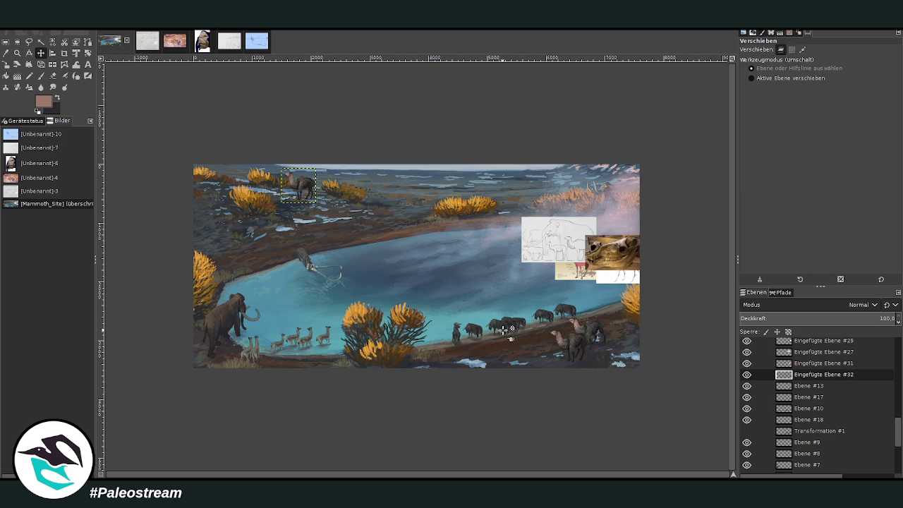
# View the whole animal size-comparison sketch, then return to the Mammoth_Site painting
pyautogui.press('z')
pyautogui.moveTo(234, 144); pyautogui.dragTo(377, 306)
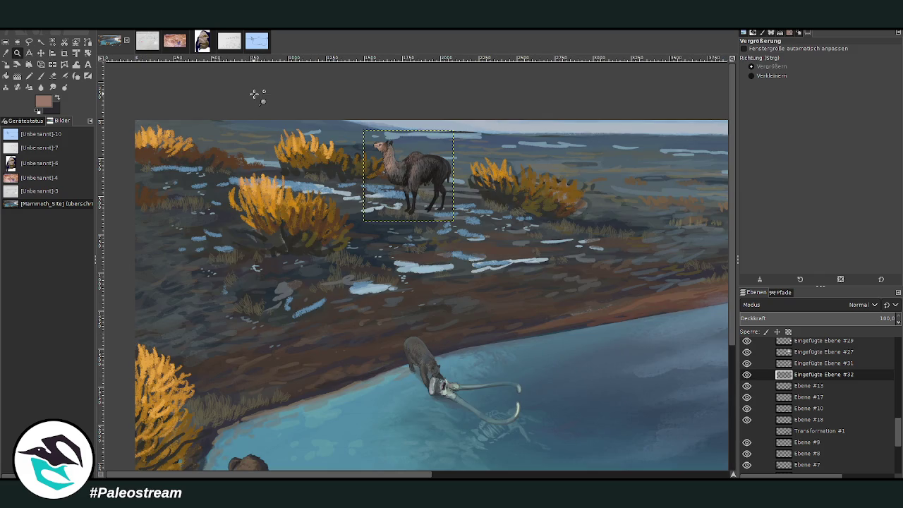
pyautogui.click(229, 44)
pyautogui.hotkey('shift', 'ctrl', 'j')
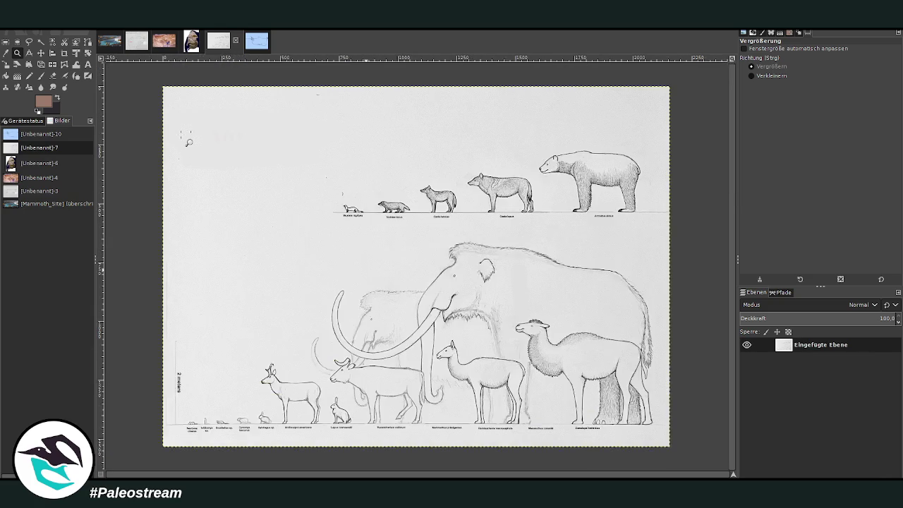
pyautogui.click(109, 41)
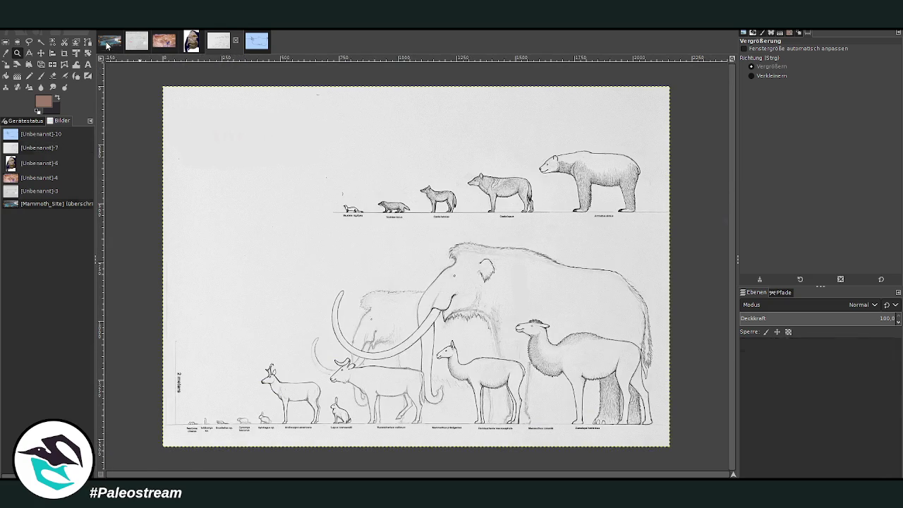
# Zoom in on the llama and sample a dark olive-brown from the ground near its legs
pyautogui.click(17, 55)
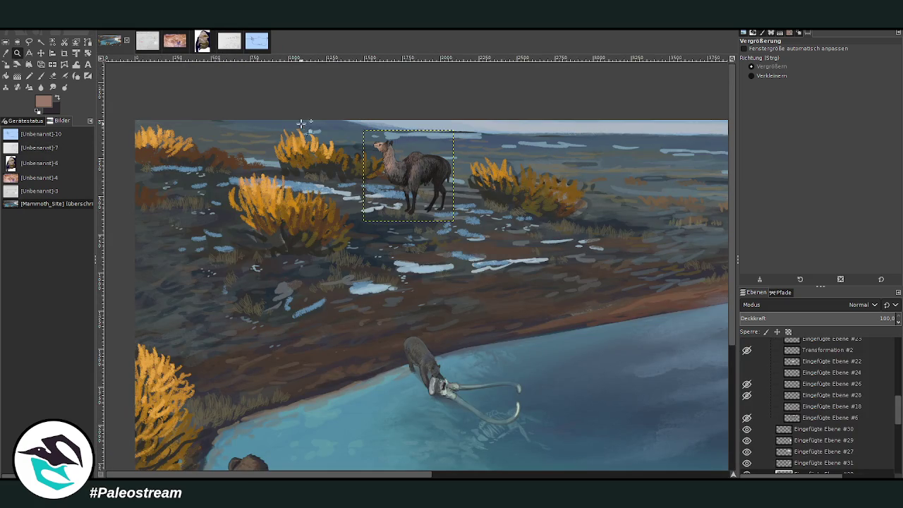
pyautogui.moveTo(289, 97); pyautogui.dragTo(470, 263)
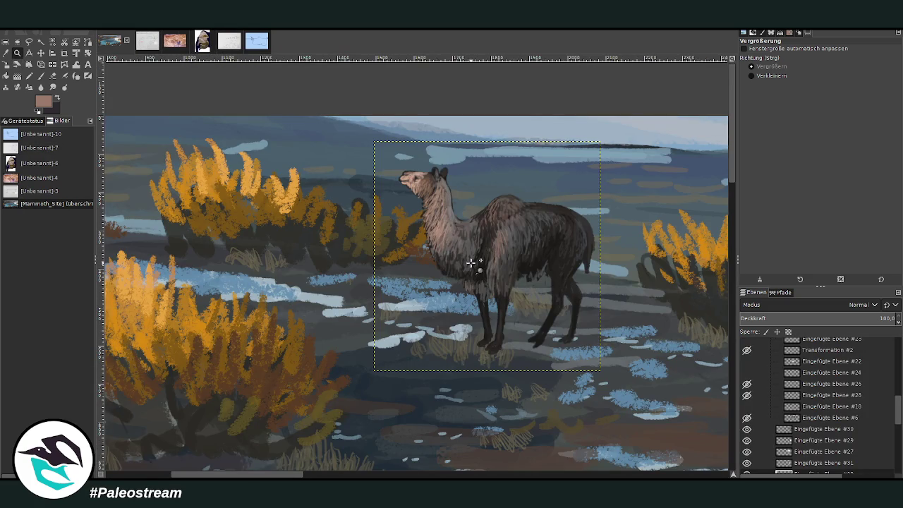
pyautogui.scroll(-2, 471, 262)
pyautogui.scroll(-2, 471, 263)
pyautogui.scroll(-2, 470, 263)
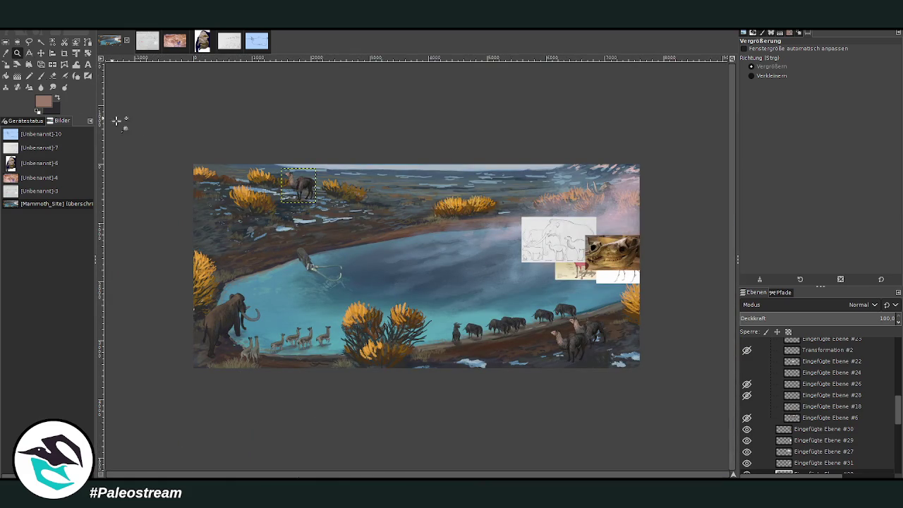
pyautogui.moveTo(295, 139); pyautogui.dragTo(263, 180)
pyautogui.click(451, 362)
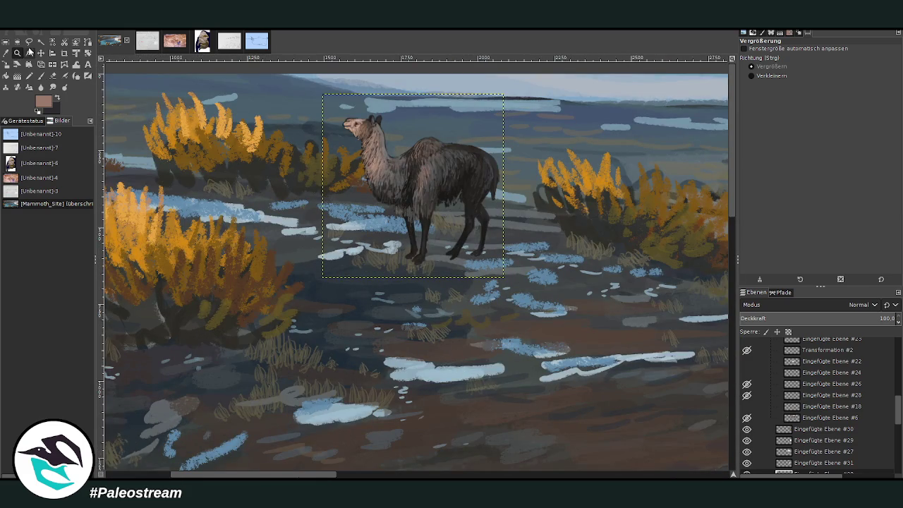
pyautogui.click(7, 53)
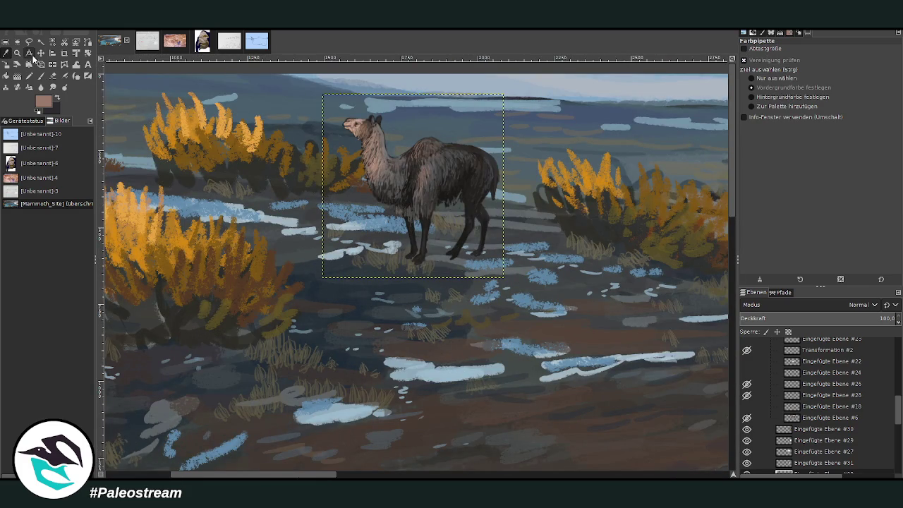
pyautogui.click(392, 258)
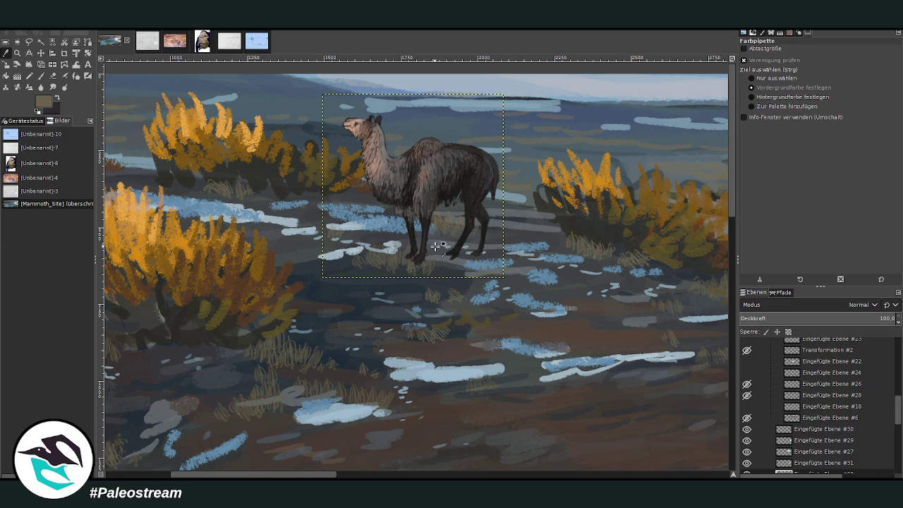
# Set the brush to opacity 76.3 and size 10 with a pale grey-green for grass tufts at the hooves
pyautogui.press('p')
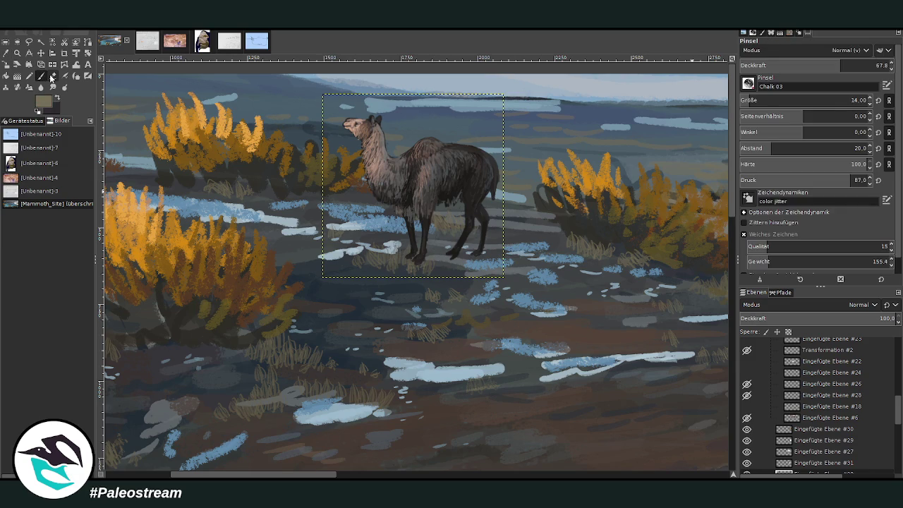
pyautogui.moveTo(818, 65); pyautogui.dragTo(835, 66)
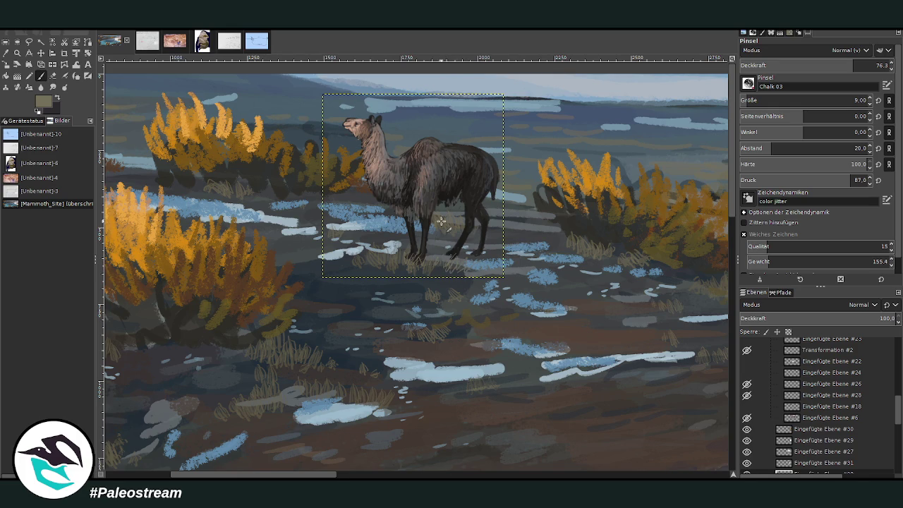
pyautogui.press(']')
pyautogui.keyDown('ctrl'); pyautogui.click(699, 129); pyautogui.keyUp('ctrl')
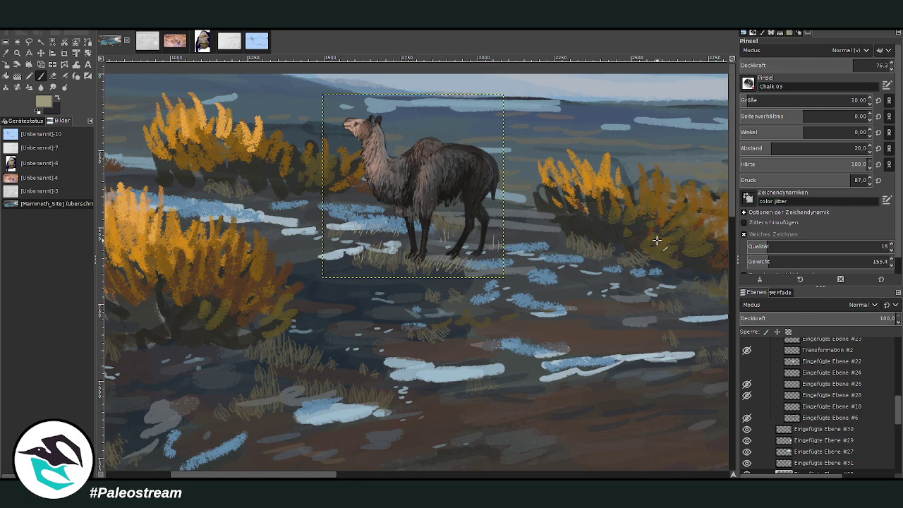
# Sample a dark blue-grey and set the brush to size 29 with opacity 66.9
pyautogui.press('o')
pyautogui.click(321, 290)
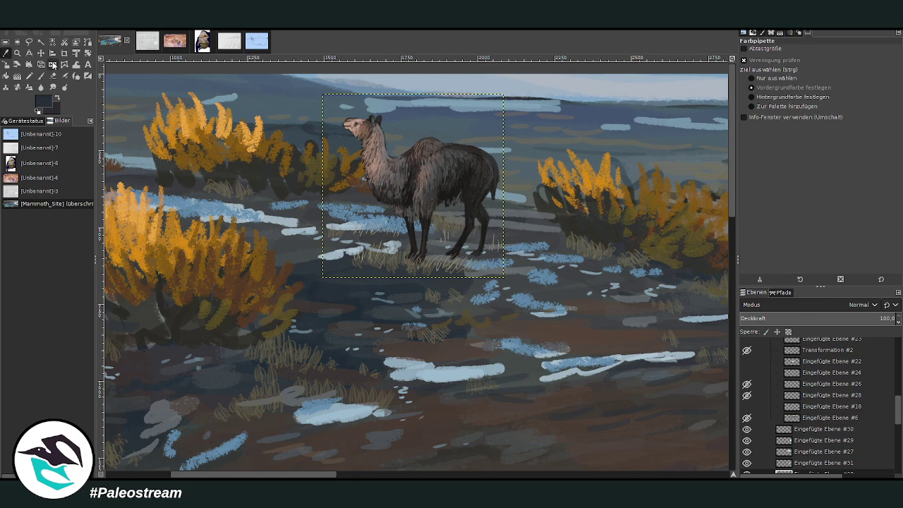
pyautogui.press('p')
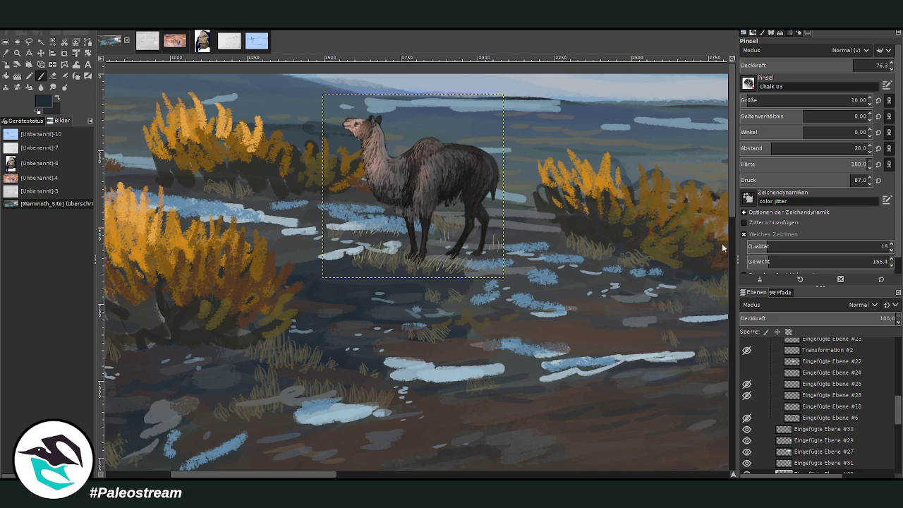
pyautogui.moveTo(804, 103); pyautogui.dragTo(825, 103)
pyautogui.moveTo(839, 68); pyautogui.dragTo(820, 69)
pyautogui.scroll(-5, 882, 413)
# Make Ebene #1 active and paint dark strokes around the llama's feet and the grass below
pyautogui.click(806, 445)
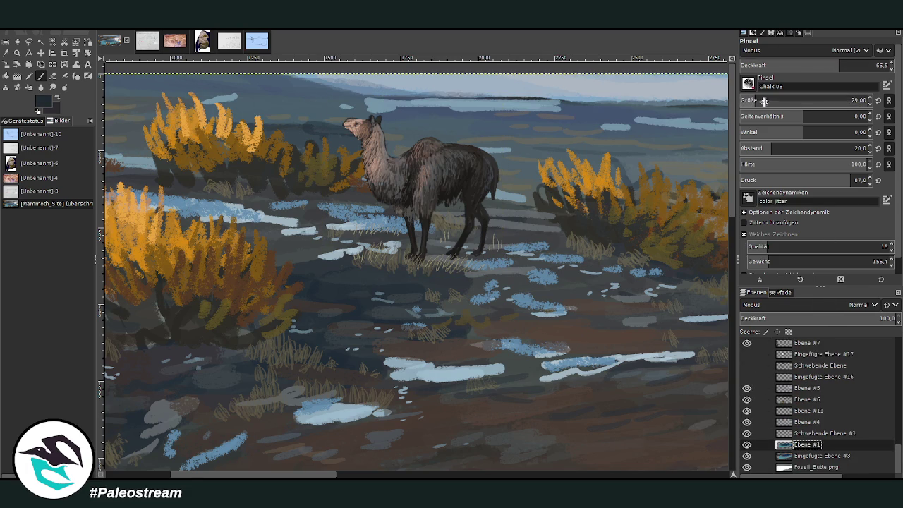
pyautogui.moveTo(440, 244)
pyautogui.mouseDown()
pyautogui.moveTo(467, 257)
pyautogui.moveTo(419, 258)
pyautogui.moveTo(498, 257)
pyautogui.moveTo(411, 255)
pyautogui.moveTo(529, 258)
pyautogui.moveTo(502, 254)
pyautogui.mouseUp()
pyautogui.click(839, 63)
pyautogui.press('-')
pyautogui.press('-')
pyautogui.press('-')
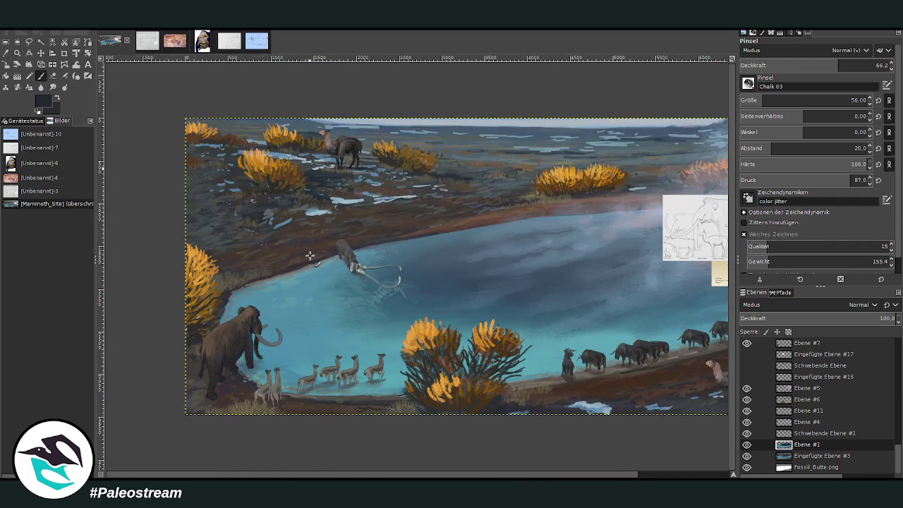
pyautogui.press('-')
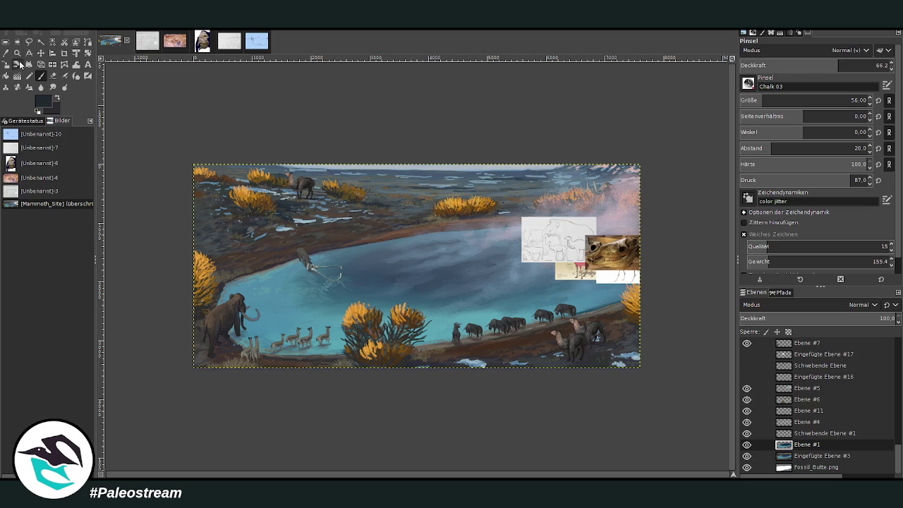
# Zoom onto the llama and bushes at upper left and add a new empty layer, Ebene #12, above Ebene #1
pyautogui.press('z')
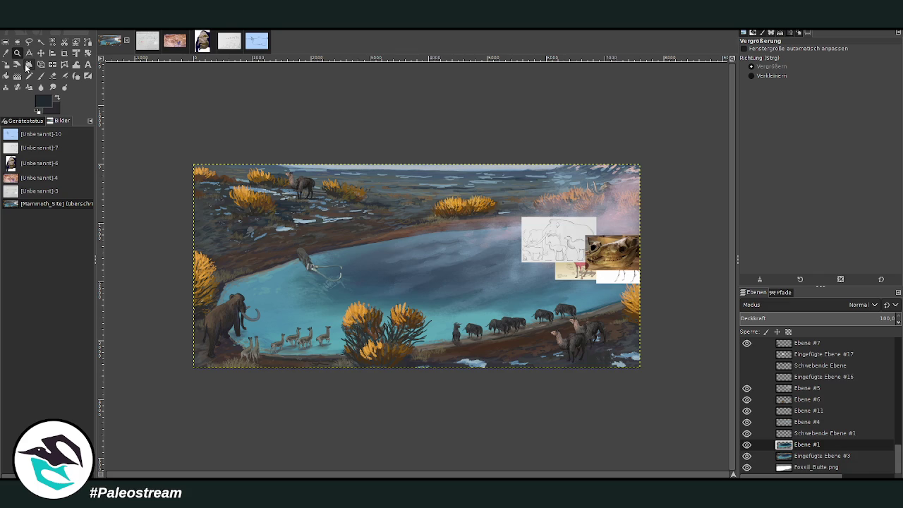
pyautogui.moveTo(205, 237); pyautogui.dragTo(339, 365)
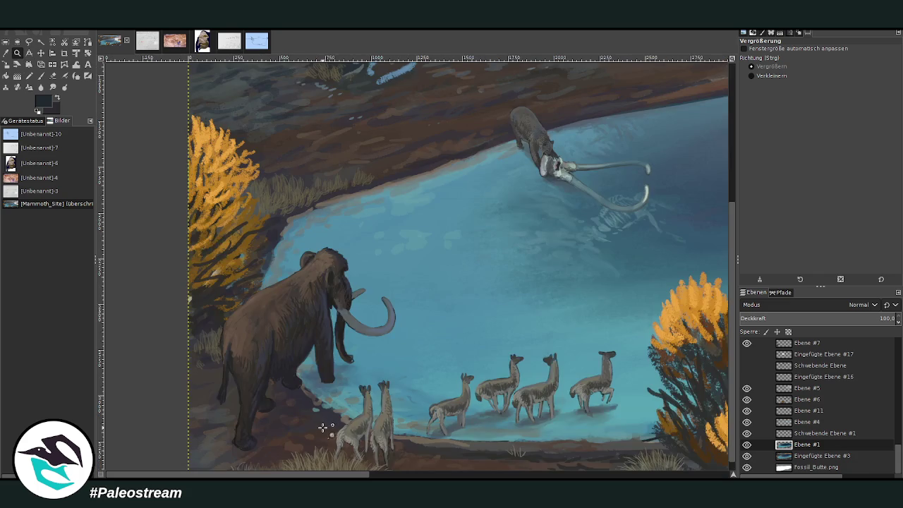
pyautogui.keyDown('ctrl'); pyautogui.click(323, 428); pyautogui.keyUp('ctrl')
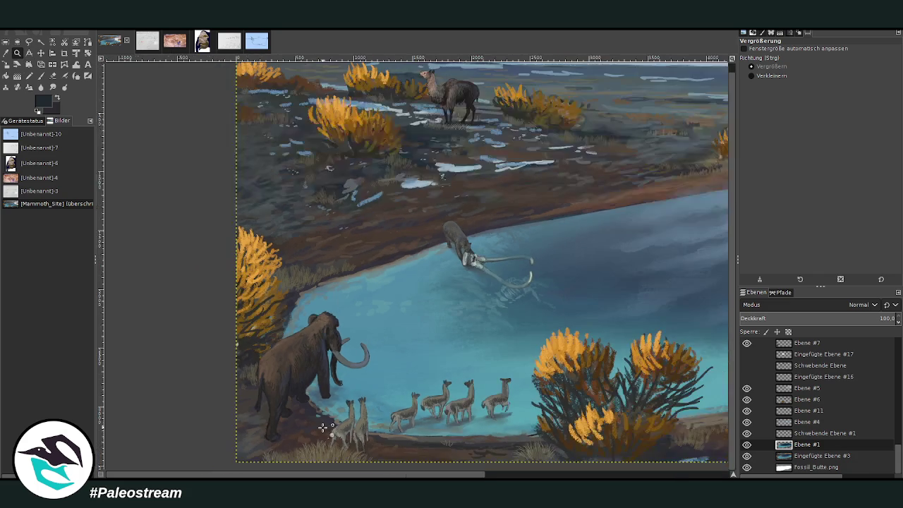
pyautogui.keyDown('ctrl'); pyautogui.click(322, 428); pyautogui.keyUp('ctrl')
pyautogui.keyDown('ctrl'); pyautogui.click(322, 427); pyautogui.keyUp('ctrl')
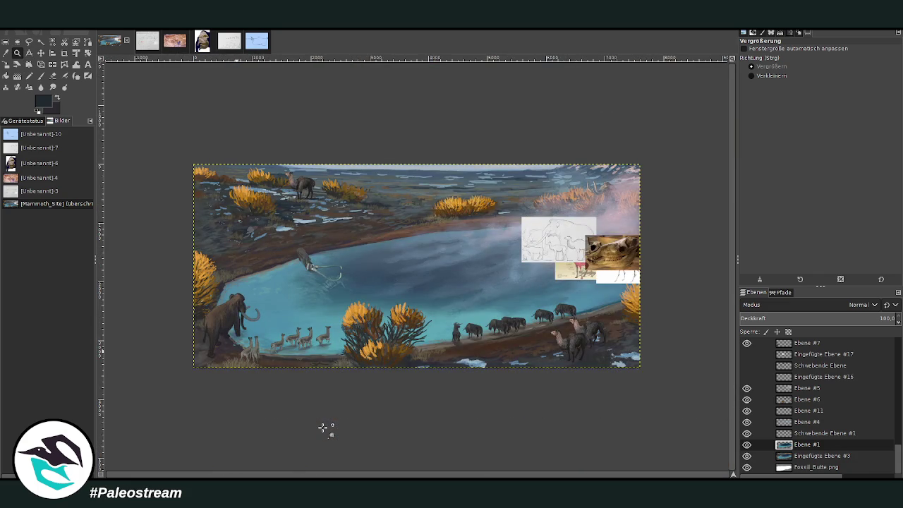
pyautogui.moveTo(207, 115); pyautogui.dragTo(429, 267)
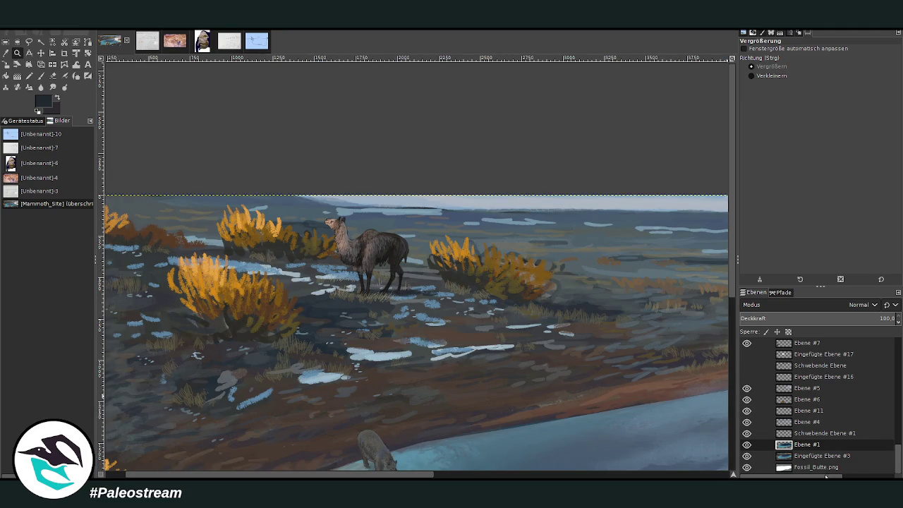
pyautogui.hotkey('shift', 'ctrl', 'n')
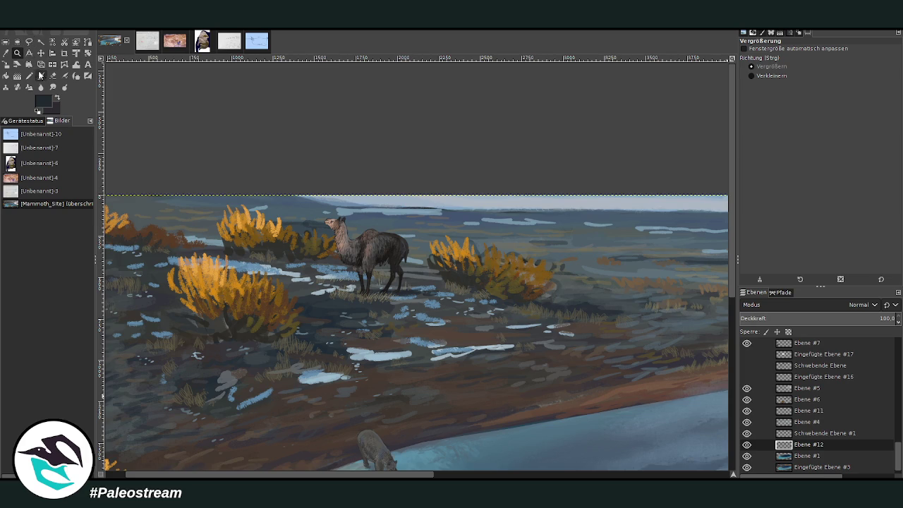
# Sample sky blue-greys and paint a pale haze band across the far shore at size 213, opacity 43.5
pyautogui.click(7, 54)
pyautogui.click(514, 202)
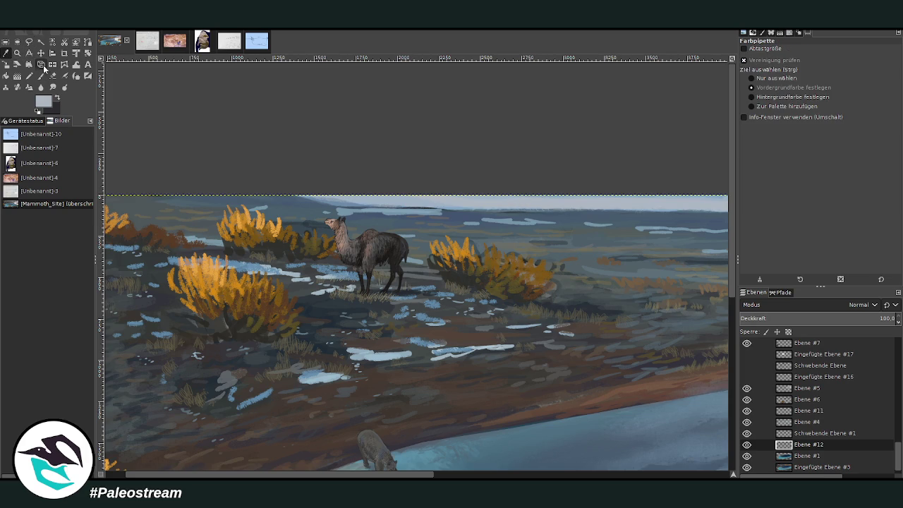
pyautogui.click(549, 416)
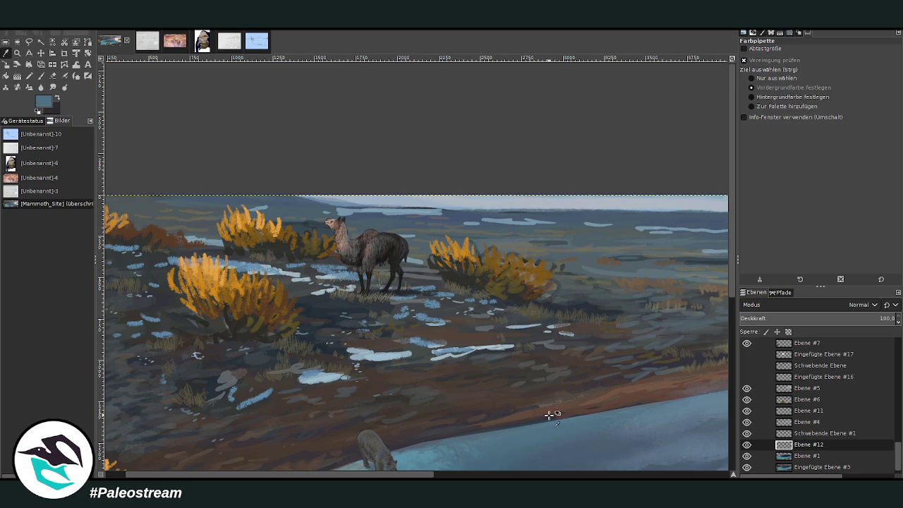
pyautogui.click(41, 75)
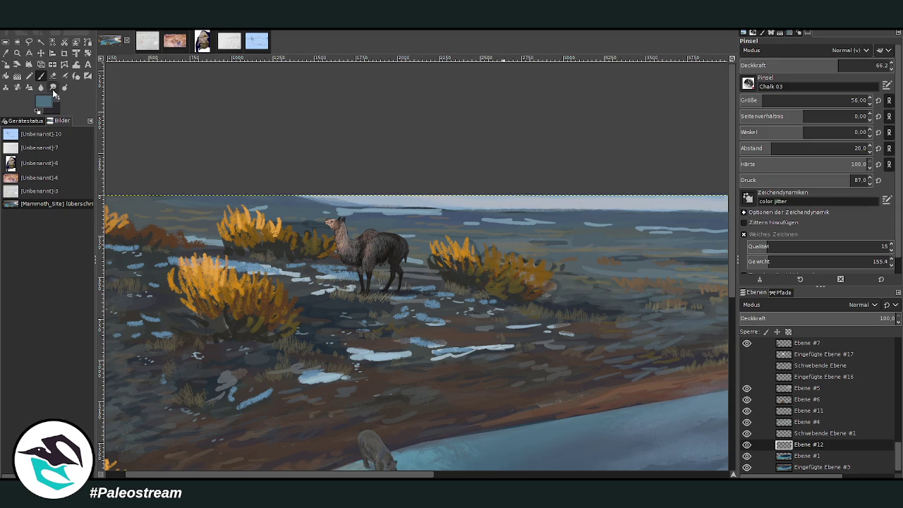
pyautogui.keyDown('ctrl'); pyautogui.click(722, 209); pyautogui.keyUp('ctrl')
pyautogui.click(776, 100)
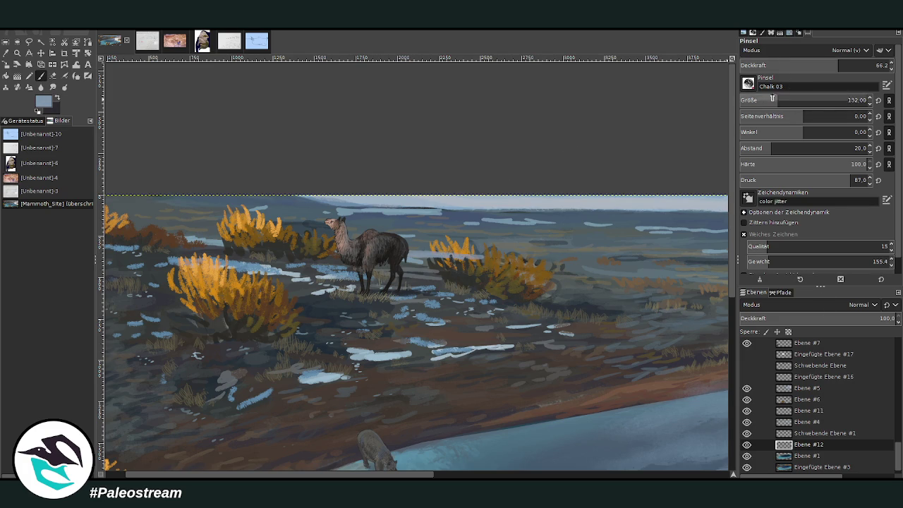
pyautogui.click(818, 100)
pyautogui.moveTo(815, 65); pyautogui.dragTo(803, 65)
pyautogui.moveTo(557, 257); pyautogui.dragTo(141, 227)
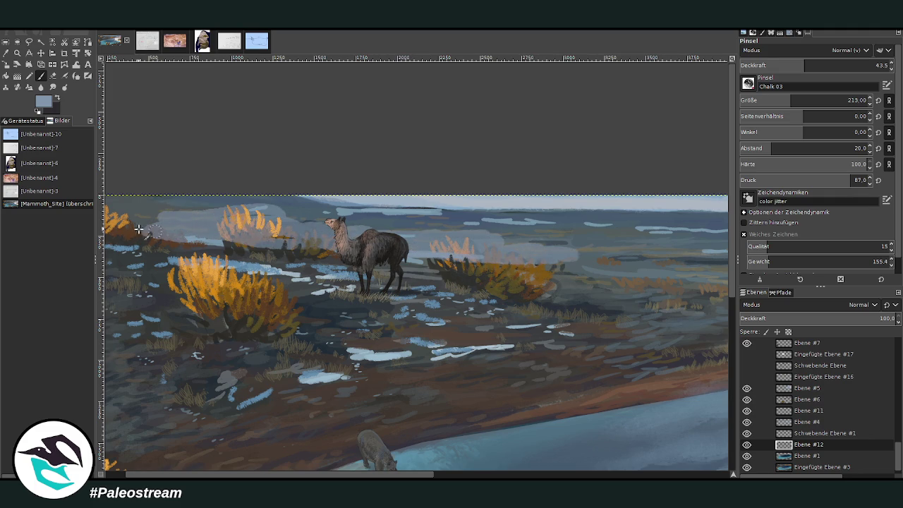
# Layer fainter haze over the mid-distance shore and distant water at size 318, opacities 25.6 and 16.7
pyautogui.press(']')
pyautogui.press(']')
pyautogui.press(']')
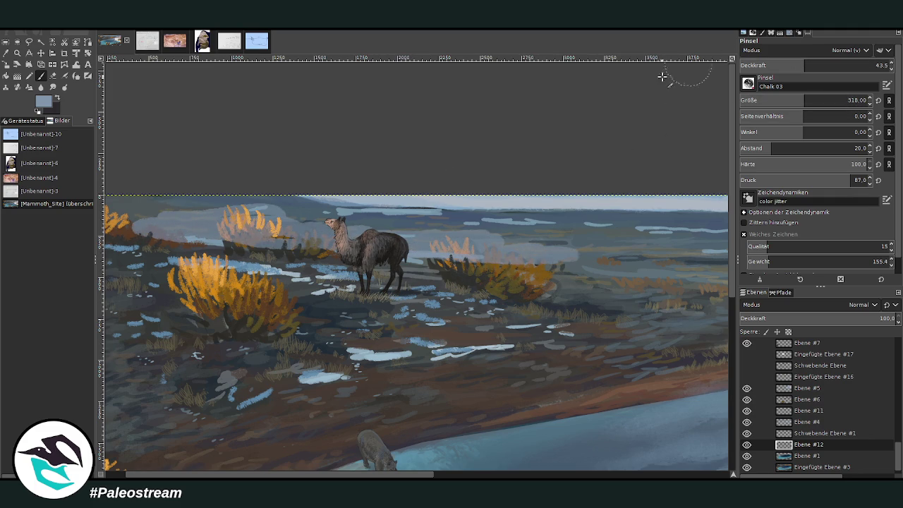
pyautogui.moveTo(402, 477); pyautogui.dragTo(484, 477)
pyautogui.press('less')
pyautogui.press('less')
pyautogui.press('less')
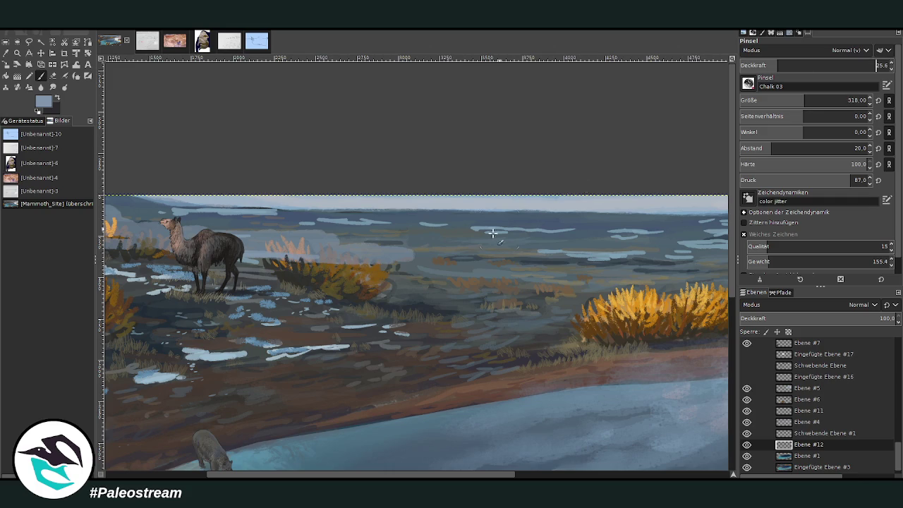
pyautogui.moveTo(482, 261); pyautogui.dragTo(324, 252)
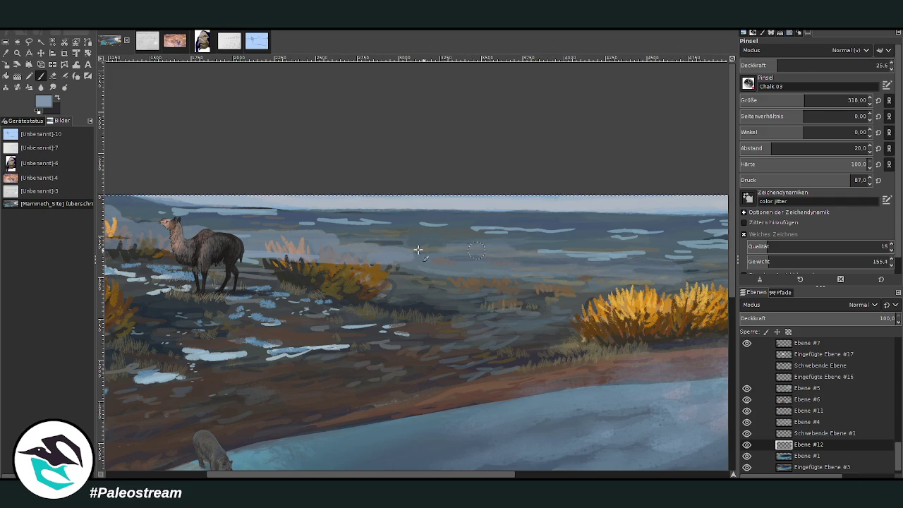
pyautogui.moveTo(439, 474); pyautogui.dragTo(554, 474)
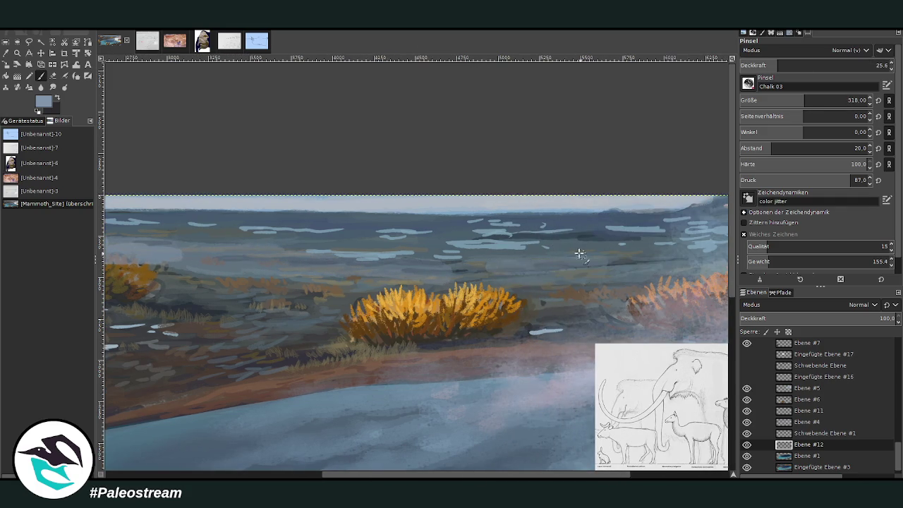
pyautogui.moveTo(630, 255); pyautogui.dragTo(505, 235)
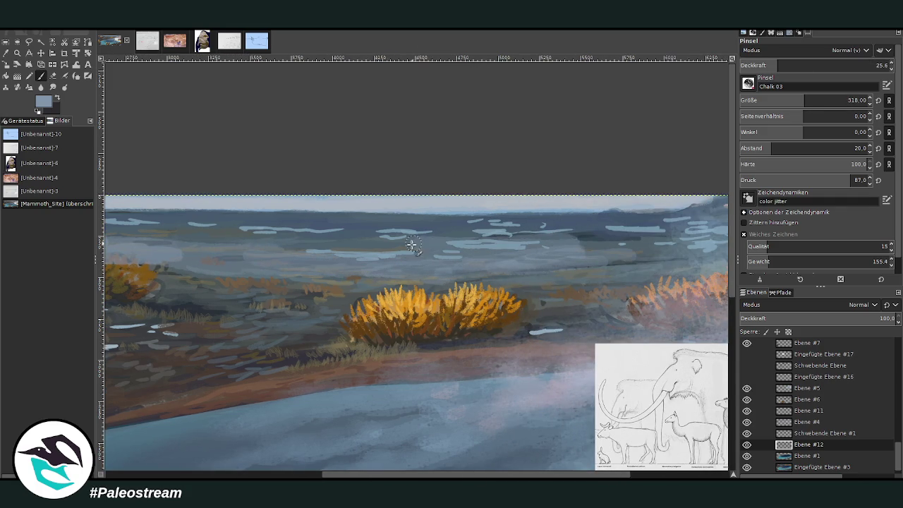
pyautogui.click(765, 63)
pyautogui.moveTo(606, 213); pyautogui.dragTo(391, 222)
pyautogui.moveTo(576, 222); pyautogui.dragTo(279, 227)
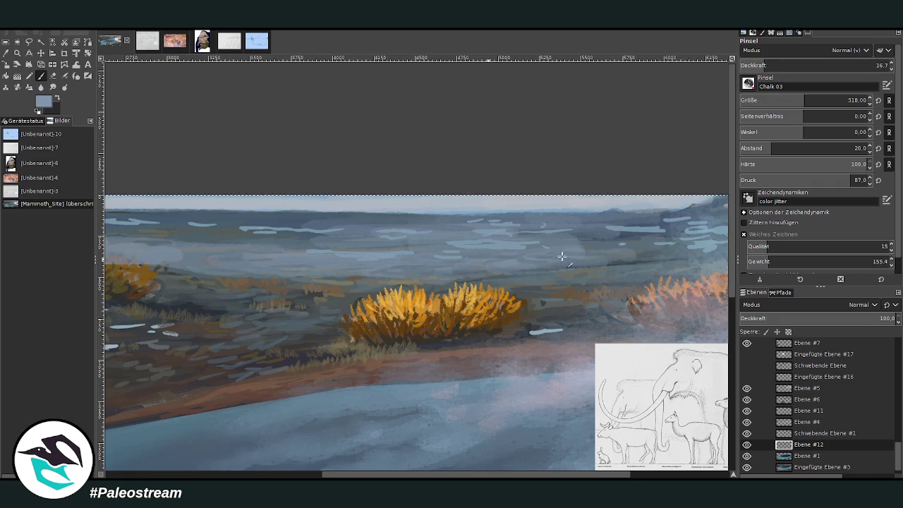
# Deepen the hazy band above the left shrubs, then set Smudge to size 426, opacity 72.2
pyautogui.hscroll(-10, 299, 466)
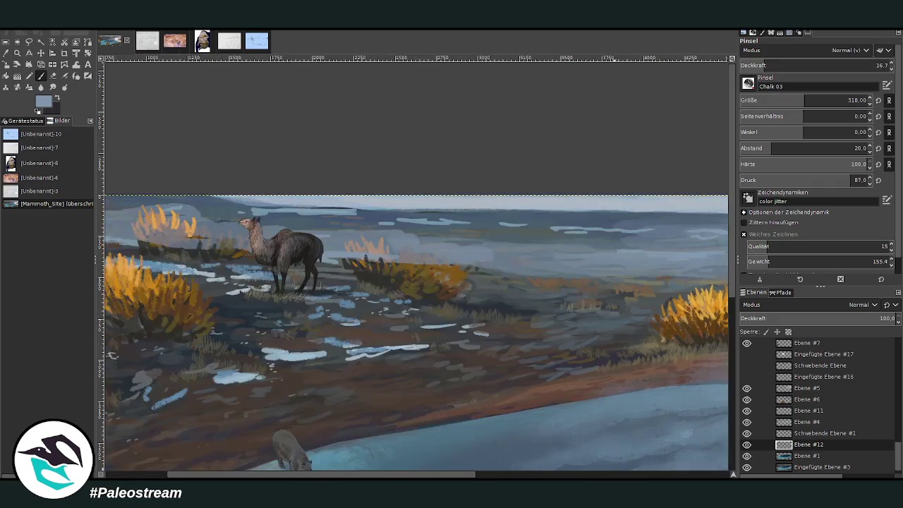
pyautogui.hscroll(-1, 212, 409)
pyautogui.moveTo(266, 203); pyautogui.dragTo(162, 215)
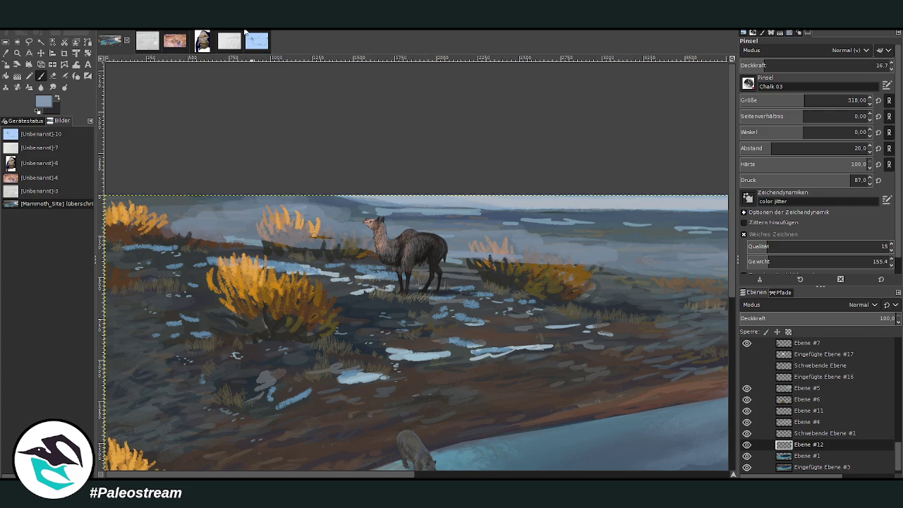
pyautogui.click(65, 87)
pyautogui.moveTo(804, 100); pyautogui.dragTo(815, 100)
pyautogui.moveTo(852, 64); pyautogui.dragTo(846, 65)
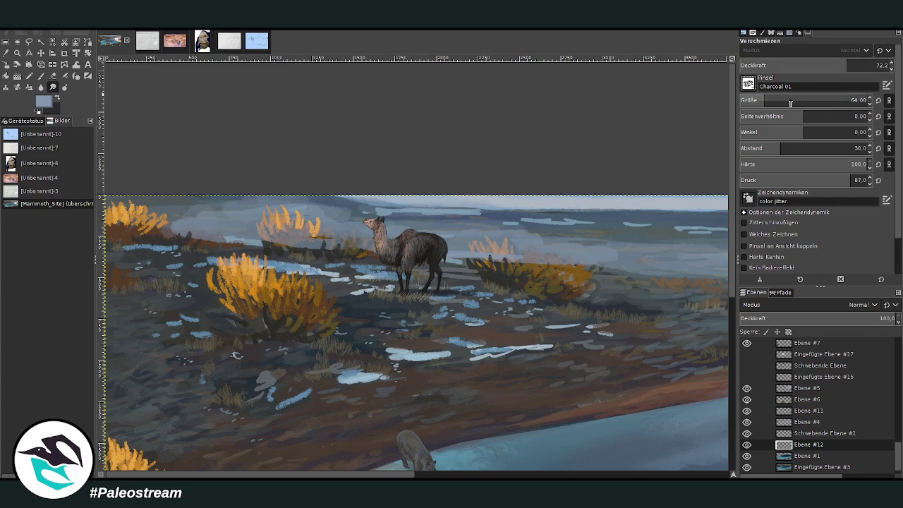
# Smudge the far bush and its ground into the haze with a size-633 Charcoal 01 brush
pyautogui.scroll(-1, 747, 83)
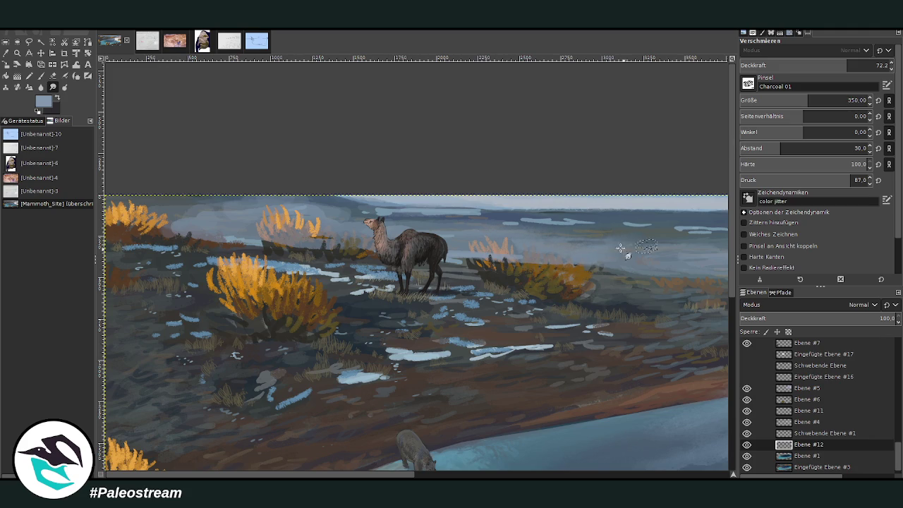
pyautogui.press(']')
pyautogui.press(']')
pyautogui.press(']')
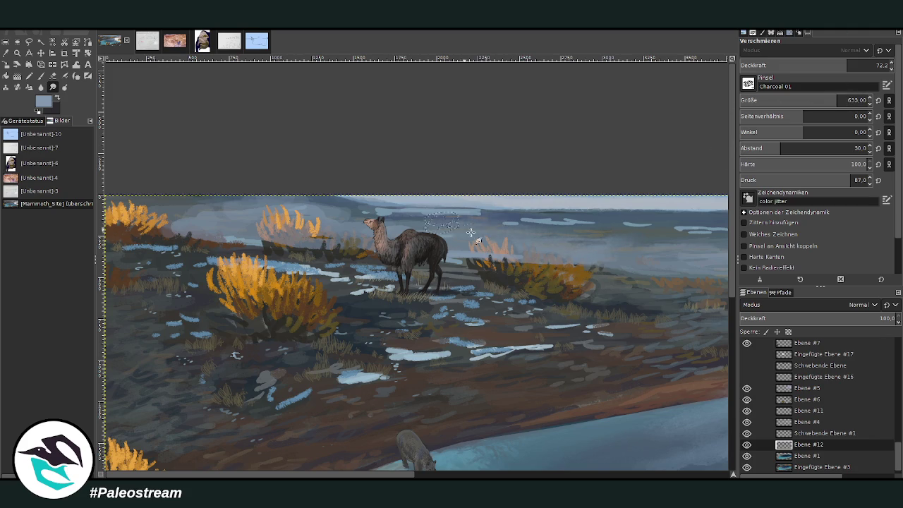
pyautogui.moveTo(293, 232); pyautogui.dragTo(247, 239)
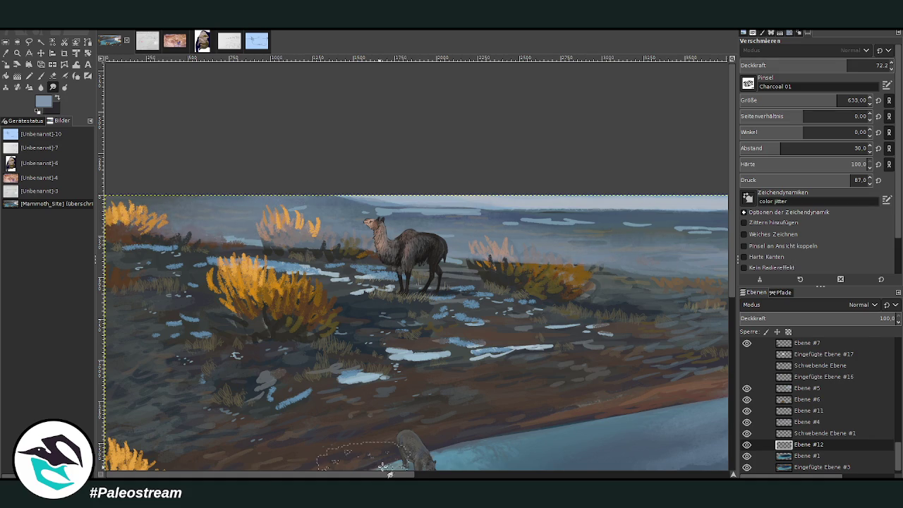
pyautogui.hscroll(5, 415, 443)
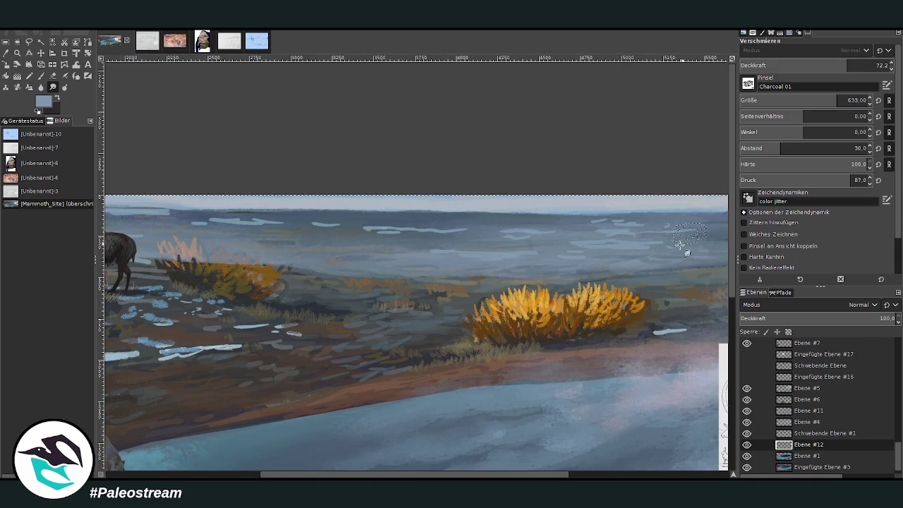
pyautogui.moveTo(378, 469); pyautogui.dragTo(495, 469)
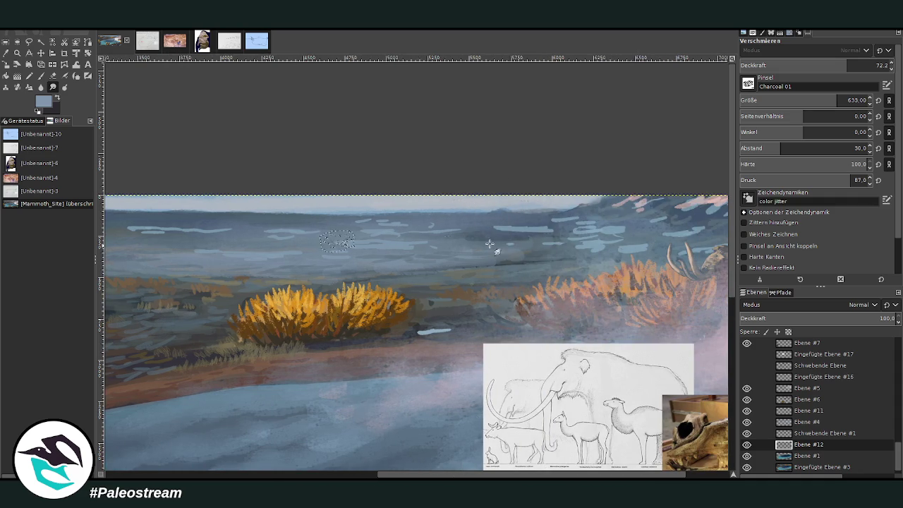
pyautogui.click(52, 75)
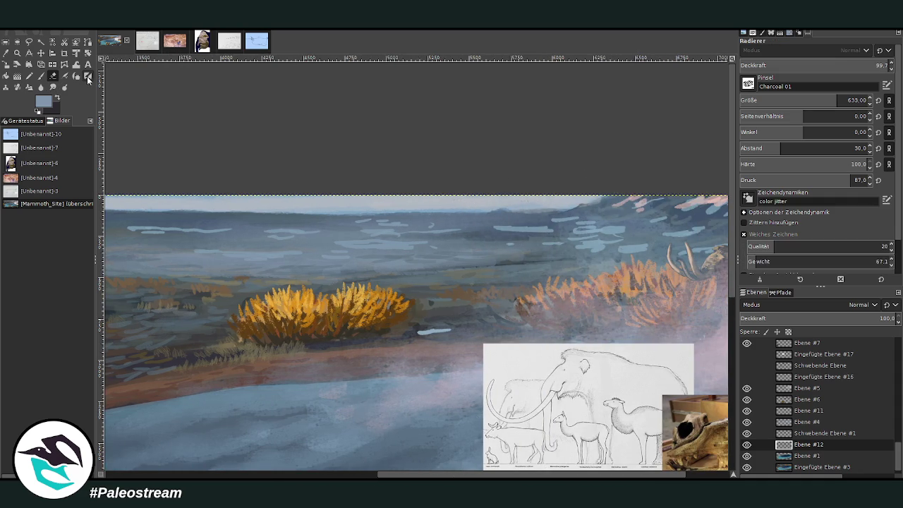
# Set the Eraser to size 528, opacity 38.8 and spacing 16
pyautogui.click(826, 99)
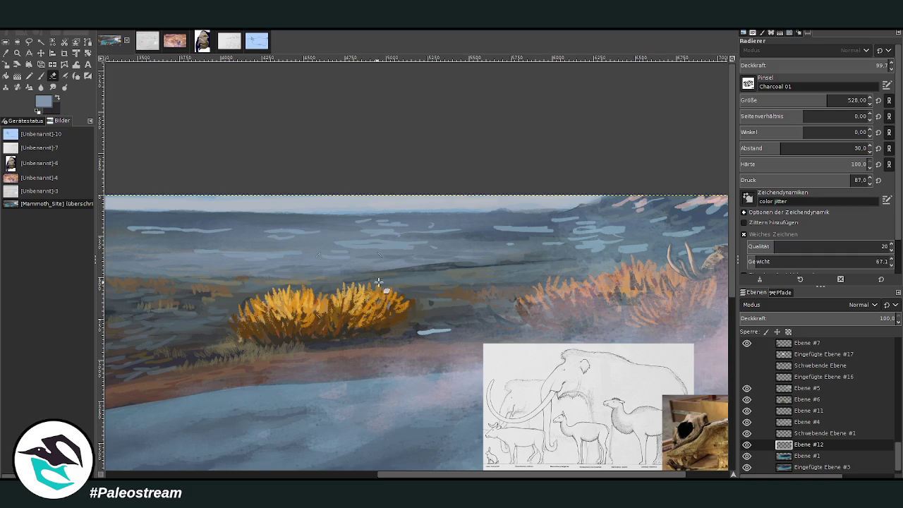
pyautogui.moveTo(804, 65); pyautogui.dragTo(787, 65)
pyautogui.write('38.8')
pyautogui.press('Return')
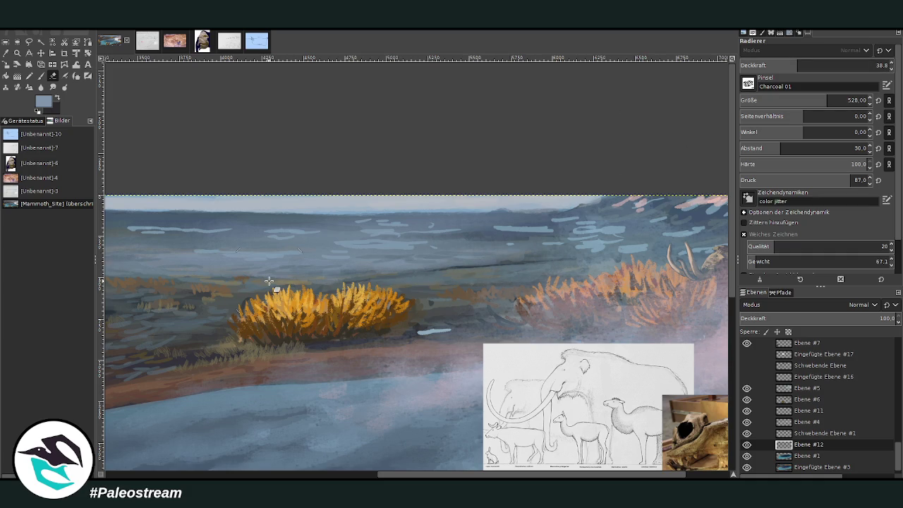
pyautogui.moveTo(780, 148); pyautogui.dragTo(766, 148)
# Erase haze from the shrub left of the llama at size 163, opacity 74.8
pyautogui.hscroll(-5, 376, 219)
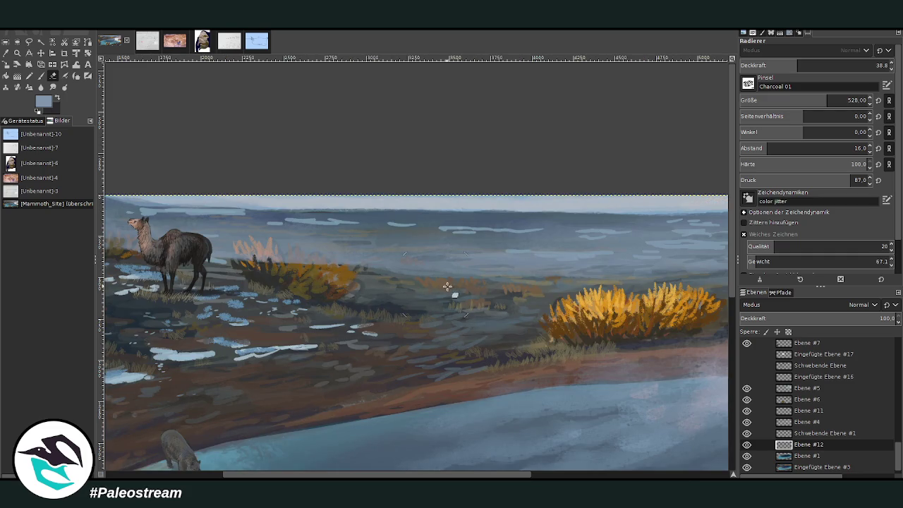
pyautogui.hscroll(-4, 199, 477)
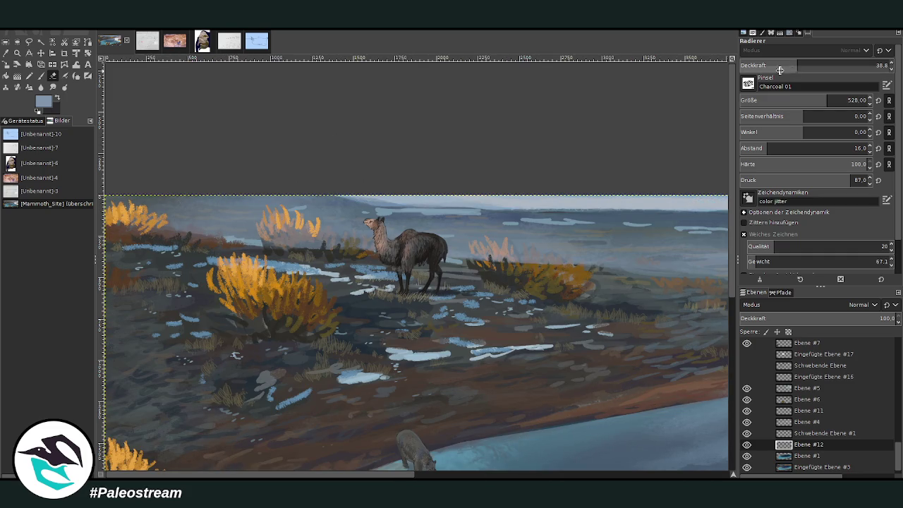
pyautogui.click(850, 65)
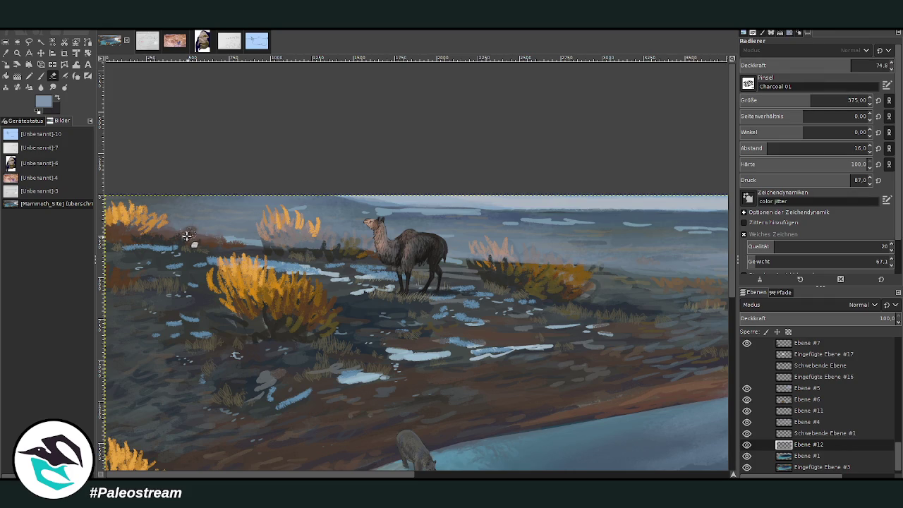
pyautogui.click(782, 99)
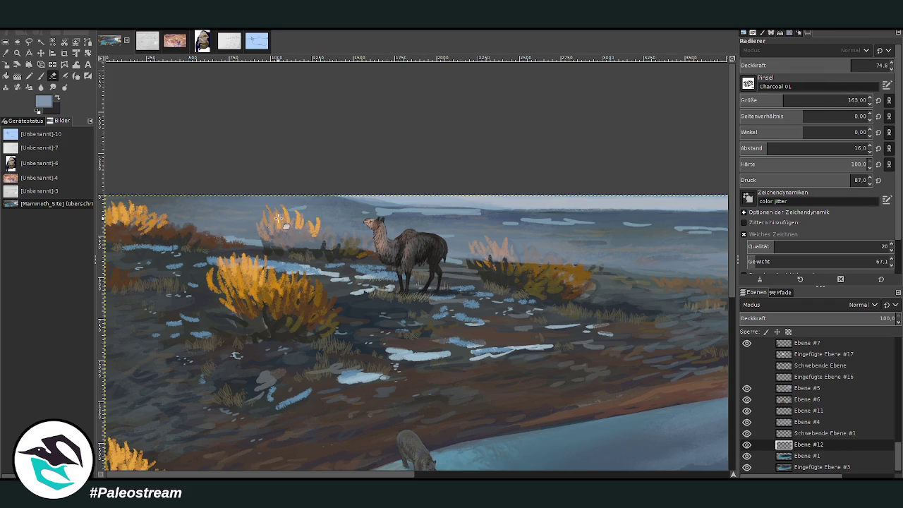
pyautogui.moveTo(279, 219); pyautogui.dragTo(300, 231)
pyautogui.press('[')
pyautogui.press('>')
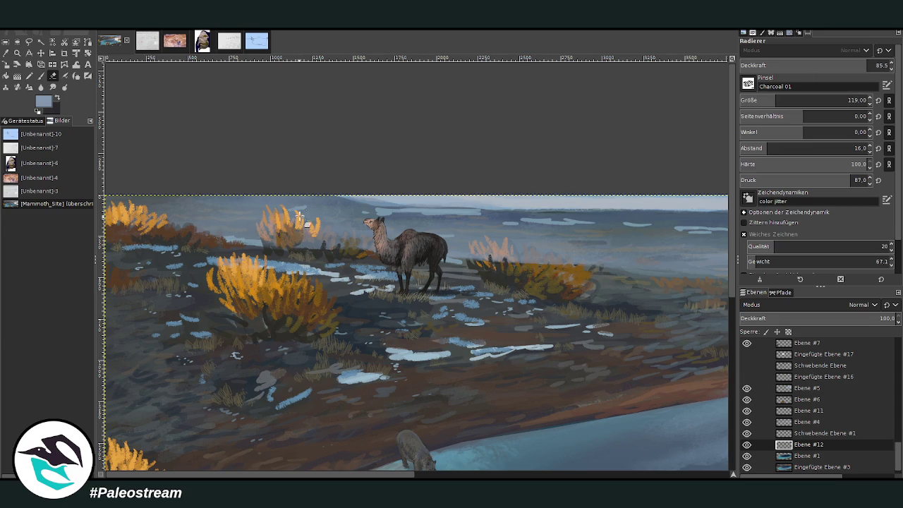
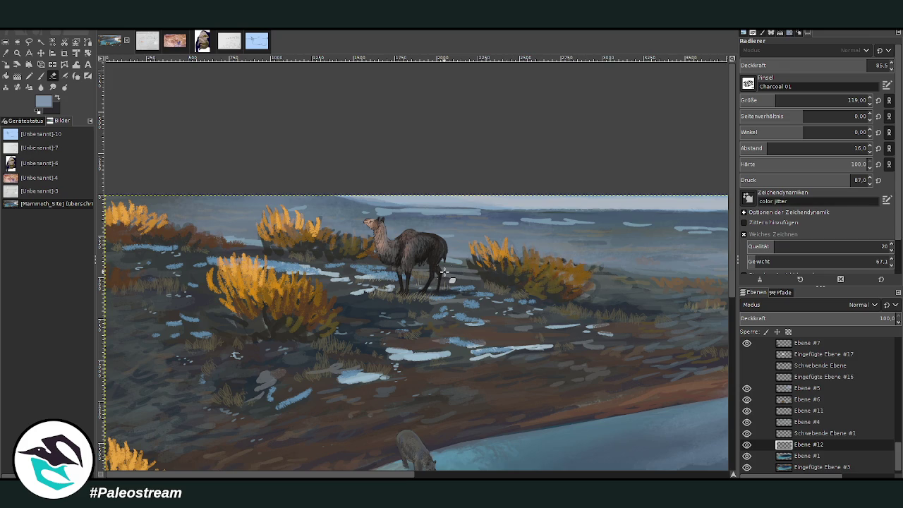
# Zoom into the llama among the shrubs and make Eingefügte Ebene #3 the active layer
pyautogui.scroll(-3, 444, 271)
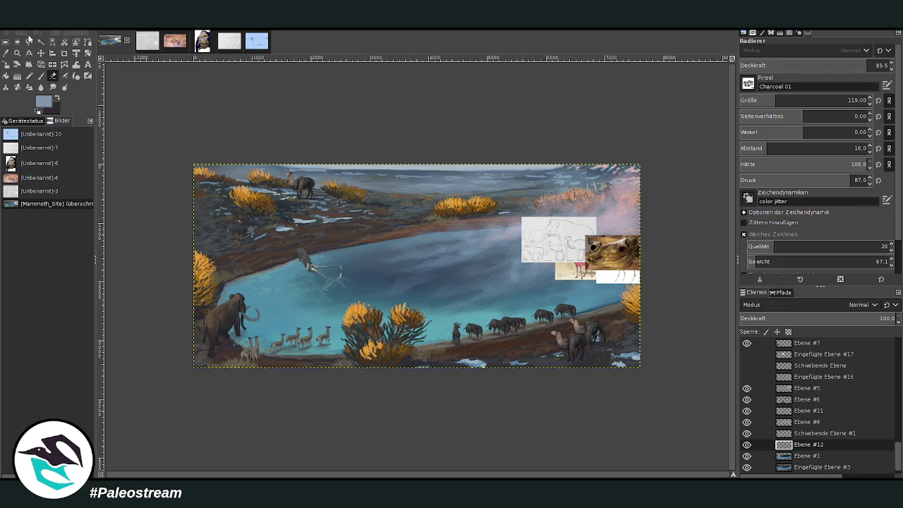
pyautogui.click(16, 52)
pyautogui.moveTo(255, 114); pyautogui.dragTo(399, 240)
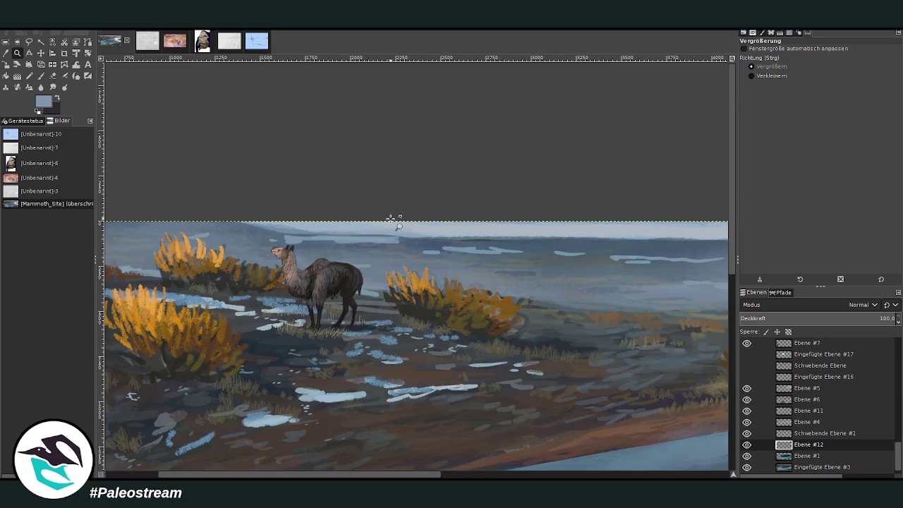
pyautogui.click(818, 467)
pyautogui.click(746, 466)
pyautogui.click(746, 467)
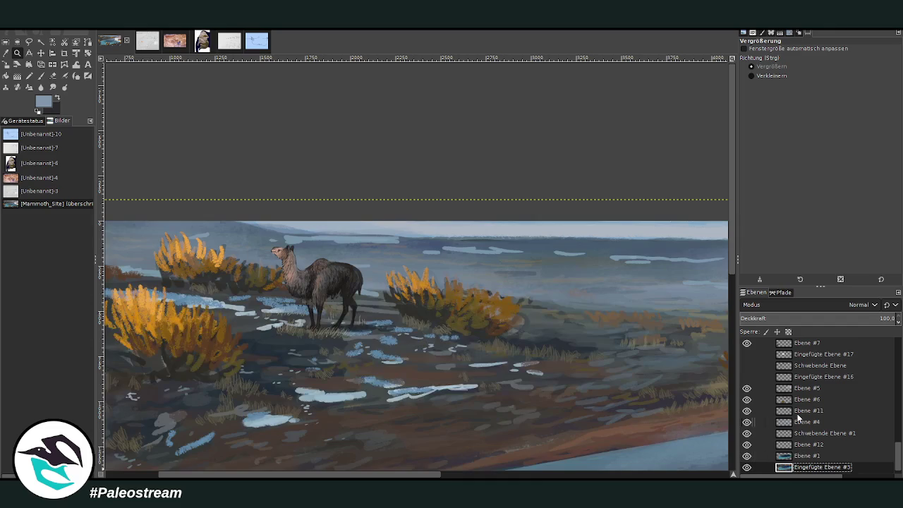
# Smear the white horizon streaks with a size-258 Smudge brush, then fit the image in the window
pyautogui.click(52, 86)
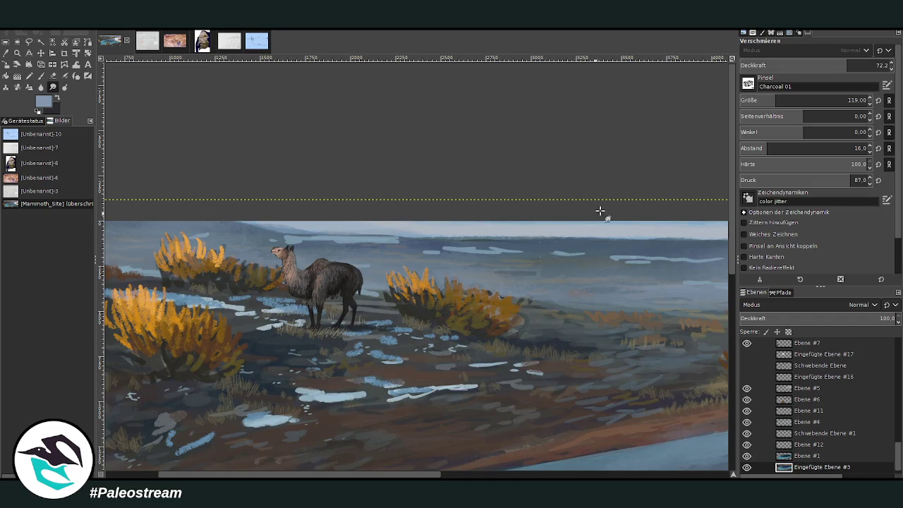
pyautogui.moveTo(779, 103); pyautogui.dragTo(797, 100)
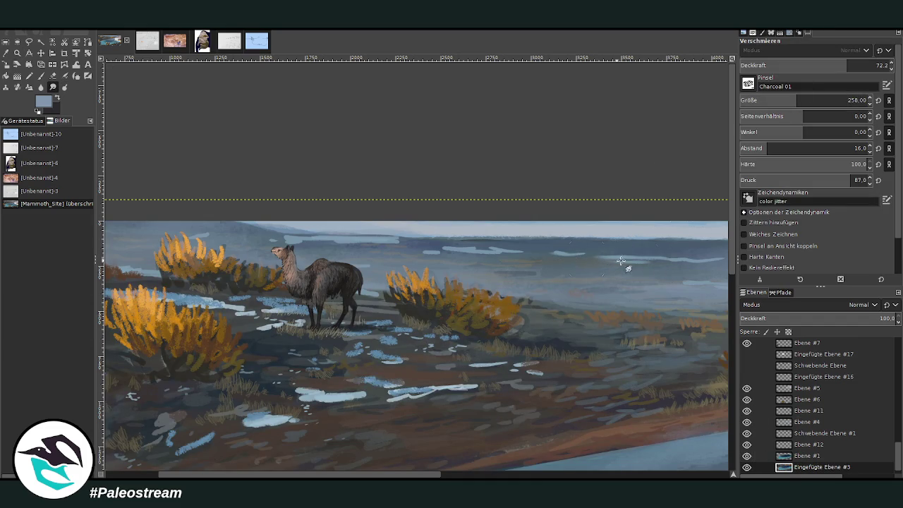
pyautogui.moveTo(580, 255)
pyautogui.mouseDown()
pyautogui.moveTo(296, 239)
pyautogui.moveTo(526, 240)
pyautogui.mouseUp()
pyautogui.click(452, 474)
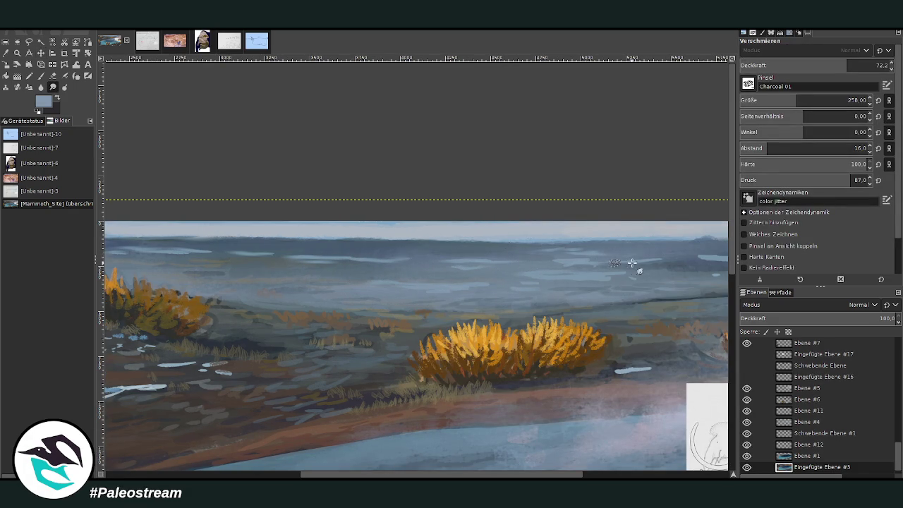
pyautogui.hscroll(5, 543, 347)
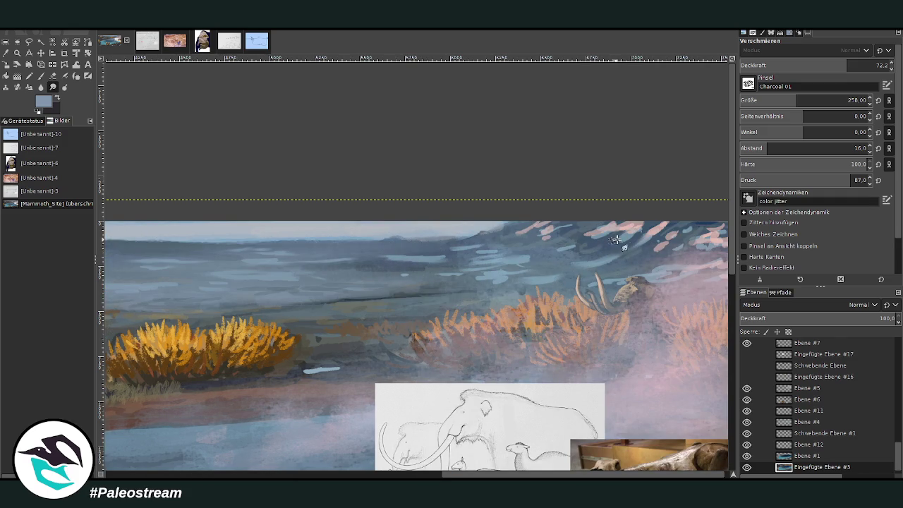
pyautogui.press('-')
pyautogui.hotkey('shift', 'ctrl', 'j')
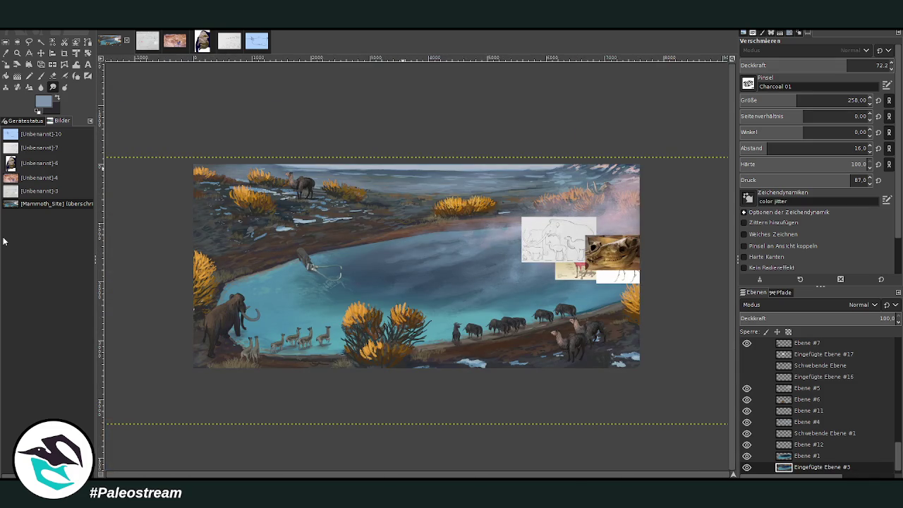
# Zoom in on the painting and select the Fossil_Butte.png and skull reference layers
pyautogui.click(17, 53)
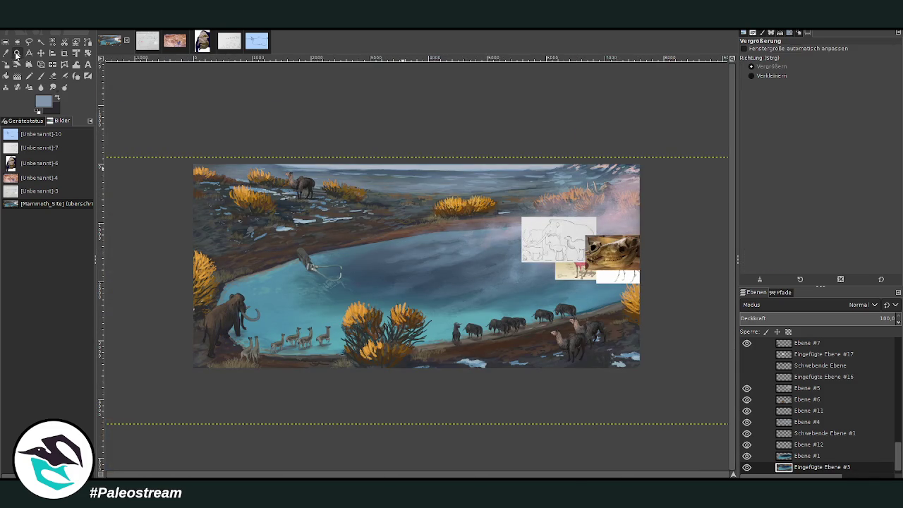
pyautogui.moveTo(184, 154); pyautogui.dragTo(660, 385)
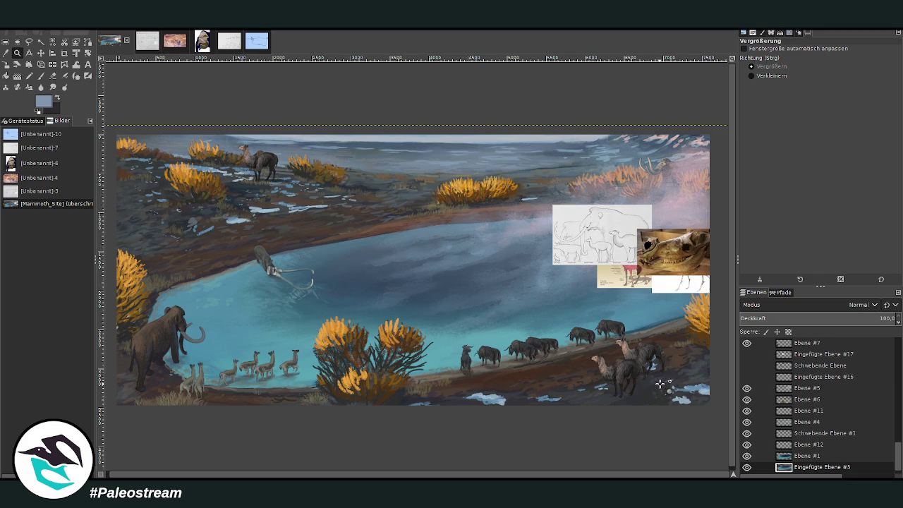
pyautogui.press('m')
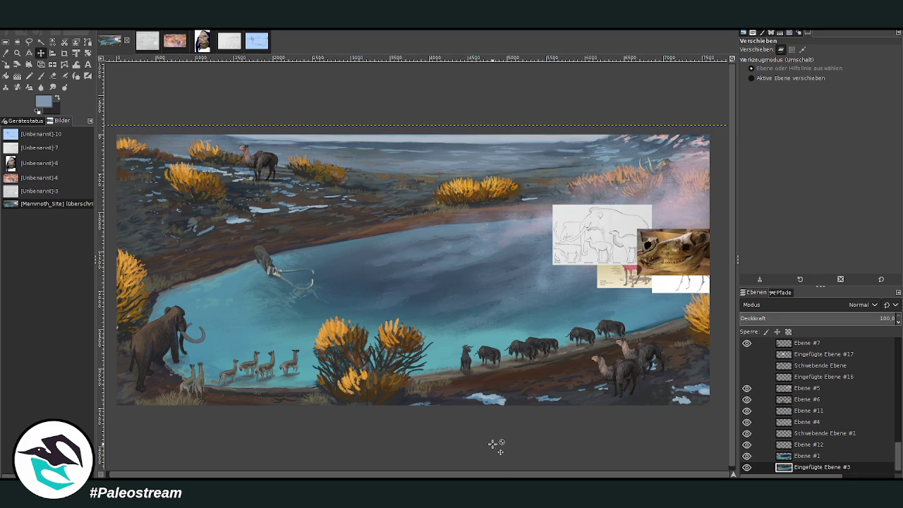
pyautogui.scroll(-1, 846, 452)
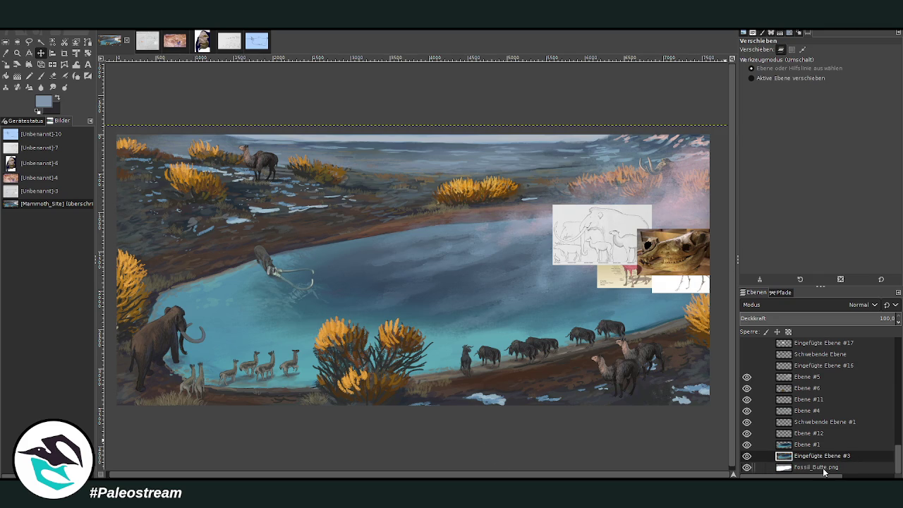
pyautogui.click(818, 467)
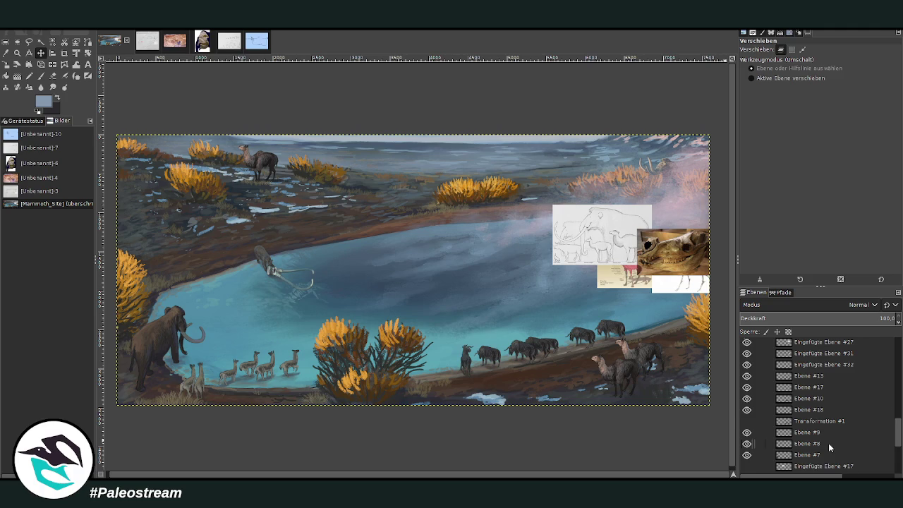
pyautogui.scroll(3, 827, 443)
pyautogui.click(747, 381)
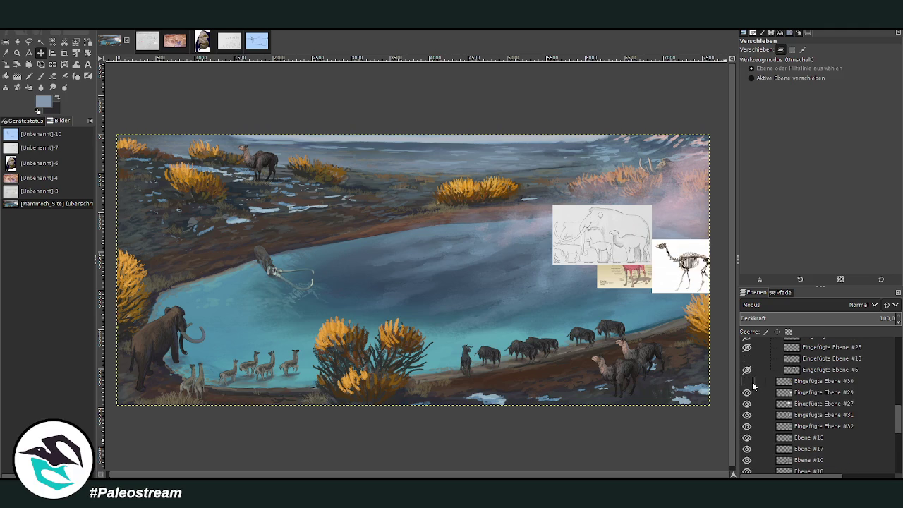
pyautogui.click(747, 381)
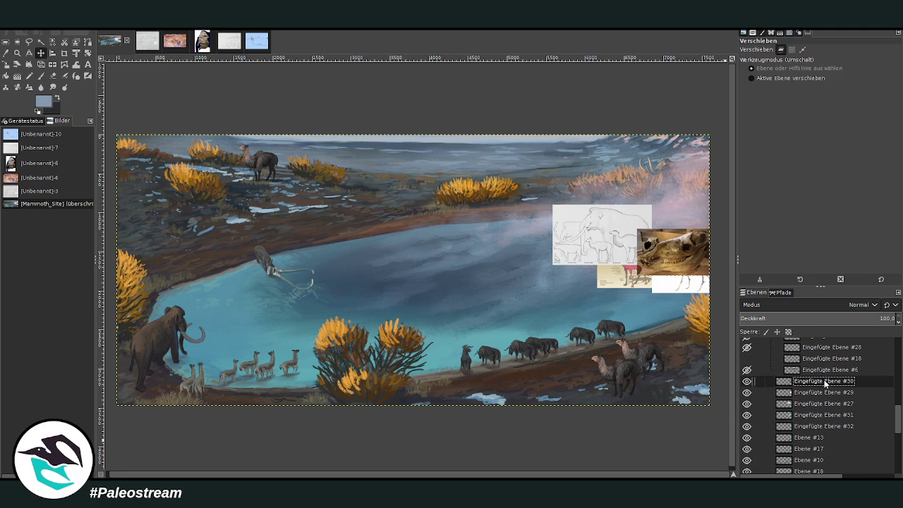
# Move the skull, skeleton and next reference layers into the hidden layer group
pyautogui.moveTo(822, 382); pyautogui.dragTo(825, 356)
pyautogui.click(809, 393)
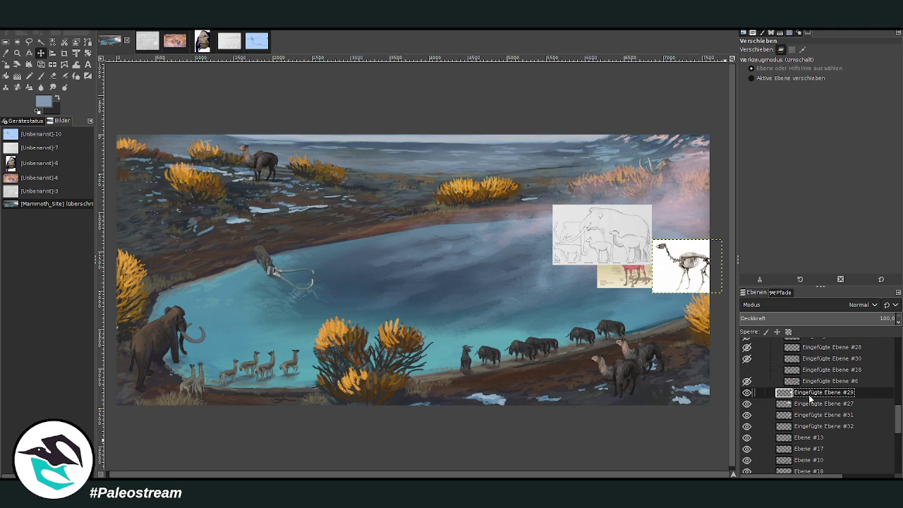
pyautogui.moveTo(810, 393); pyautogui.dragTo(821, 368)
pyautogui.moveTo(811, 403)
pyautogui.mouseDown()
pyautogui.moveTo(818, 393)
pyautogui.moveTo(813, 405)
pyautogui.mouseUp()
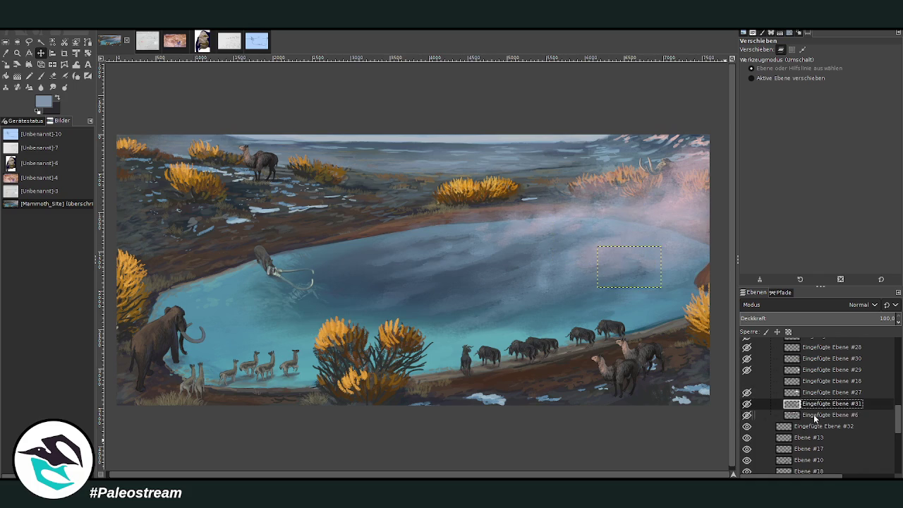
# Step through the llama layers and Ebene #10, ending on the upper-left llama's layer
pyautogui.click(813, 426)
pyautogui.click(809, 438)
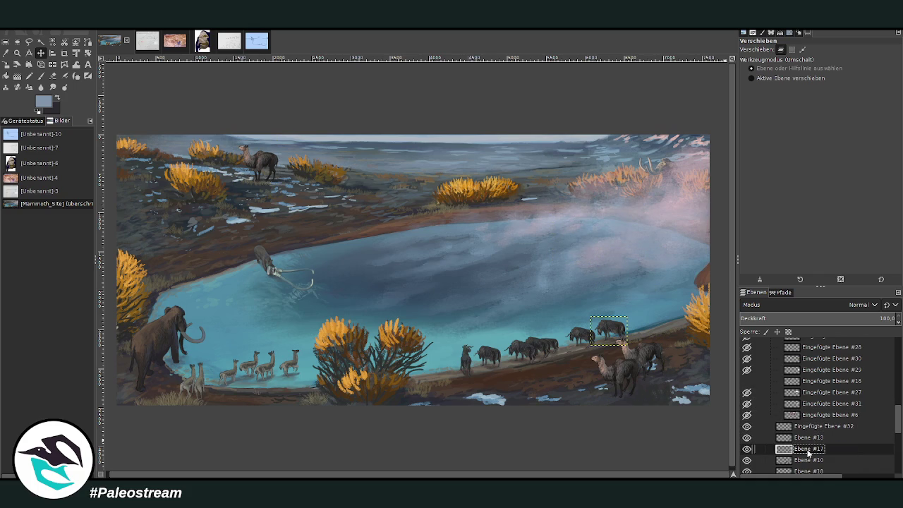
pyautogui.click(809, 460)
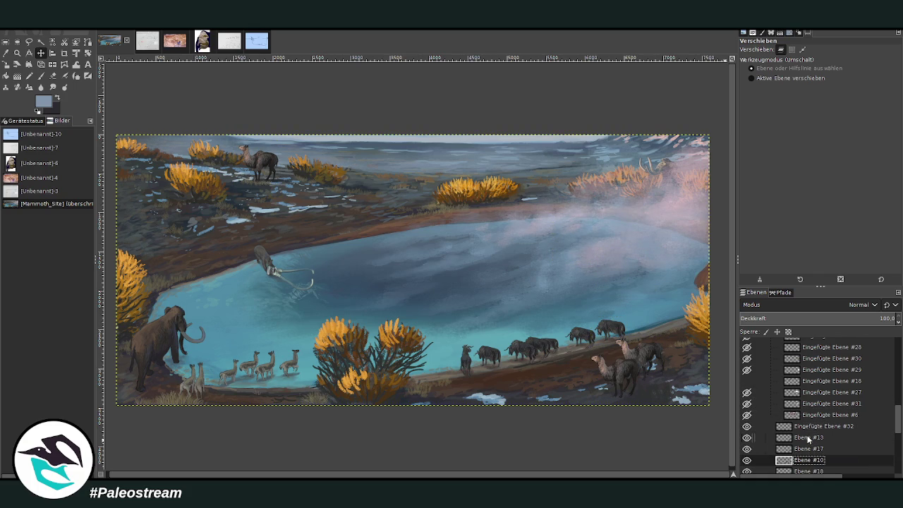
pyautogui.click(809, 438)
pyautogui.click(809, 426)
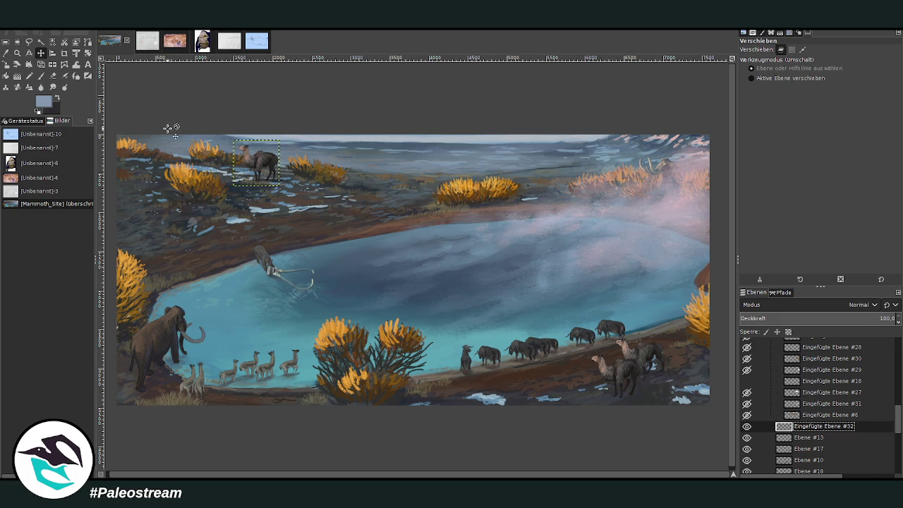
# Zoom in close on the upper-left llama and erase its head
pyautogui.press('z')
pyautogui.moveTo(214, 131); pyautogui.dragTo(314, 215)
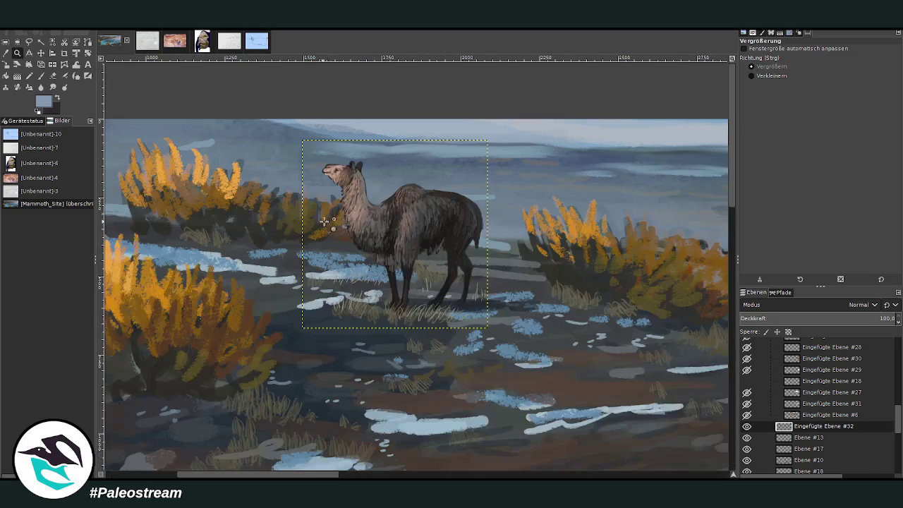
pyautogui.moveTo(273, 122); pyautogui.dragTo(519, 287)
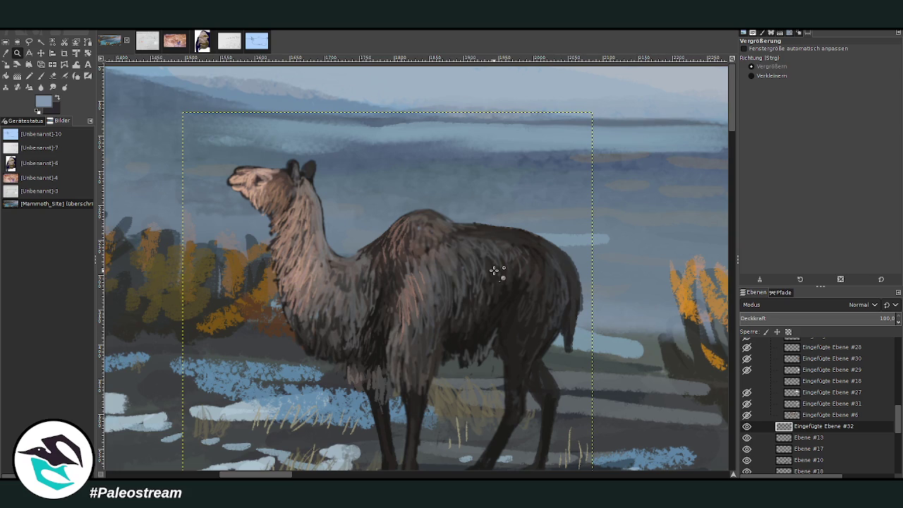
pyautogui.hotkey('shift', 'e')
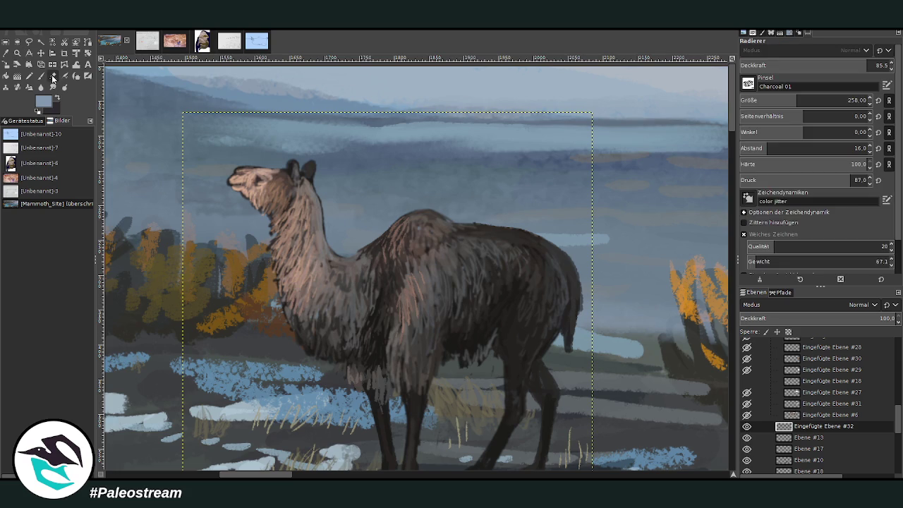
pyautogui.moveTo(243, 198)
pyautogui.mouseDown()
pyautogui.moveTo(269, 149)
pyautogui.moveTo(308, 171)
pyautogui.moveTo(268, 202)
pyautogui.moveTo(258, 177)
pyautogui.mouseUp()
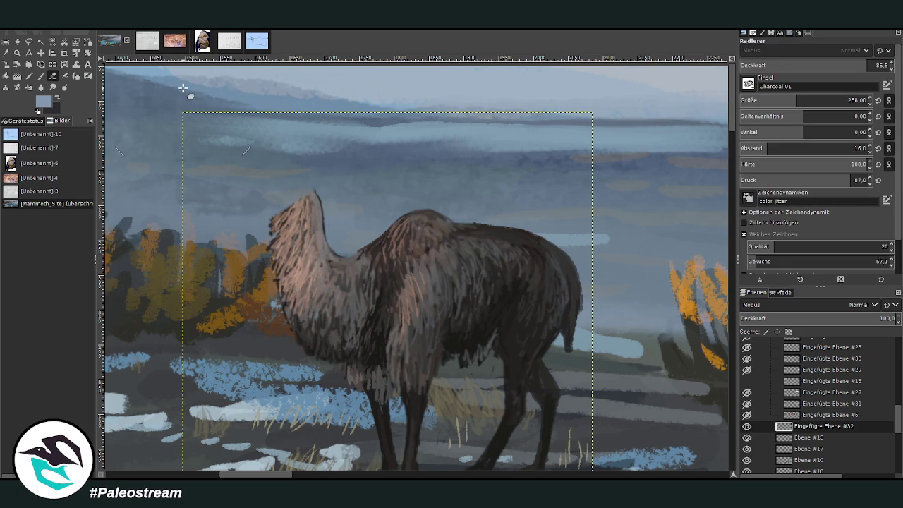
# Sample the neck's brownish grey and paint a thin stroke with Chalk 03, size 22, opacity 88.3
pyautogui.press('o')
pyautogui.click(324, 251)
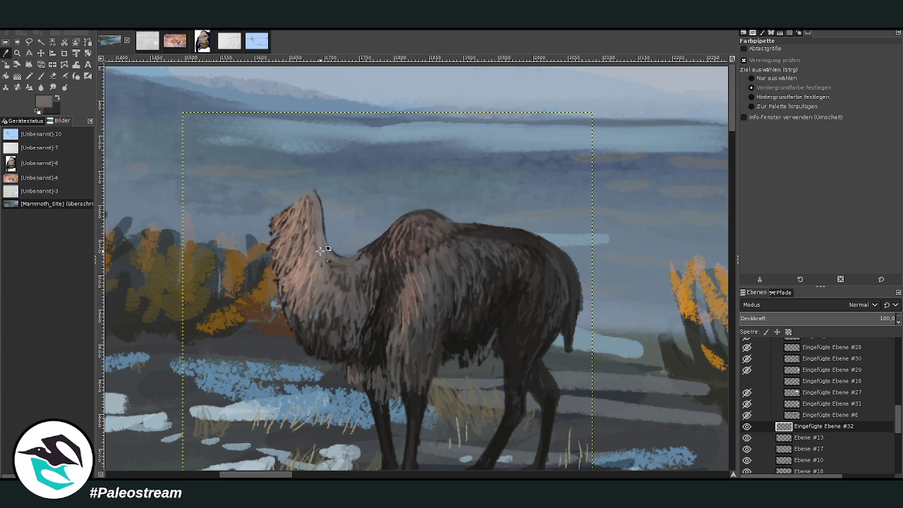
pyautogui.click(45, 76)
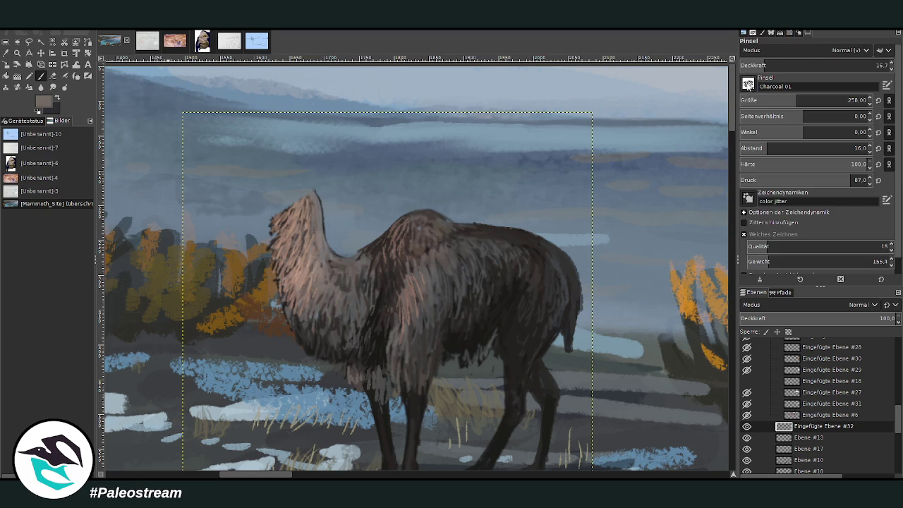
pyautogui.click(842, 67)
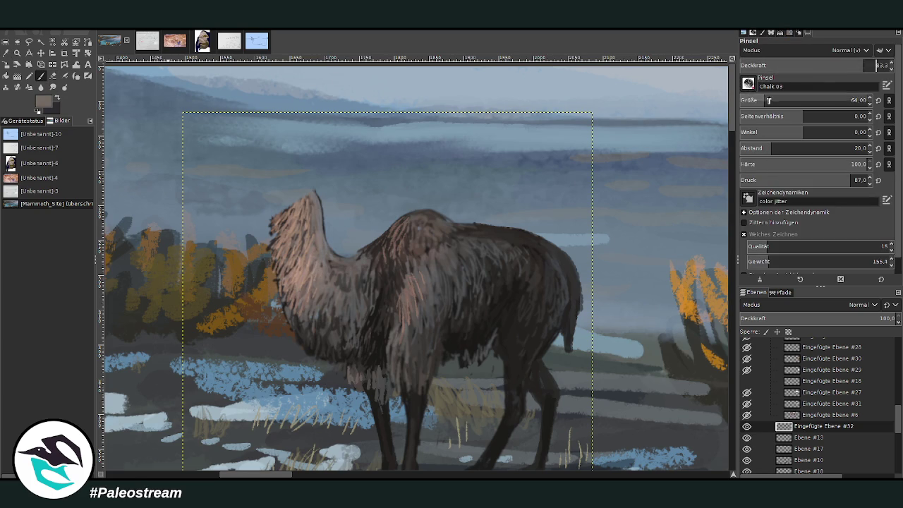
pyautogui.moveTo(842, 67); pyautogui.dragTo(846, 67)
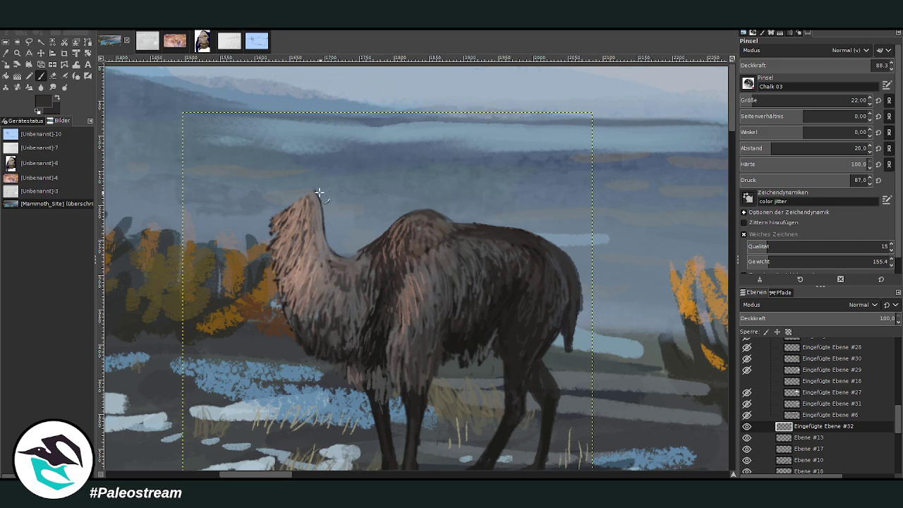
pyautogui.moveTo(310, 185); pyautogui.dragTo(316, 203)
# With a size-14 brush at 72.9 opacity, sketch the camelid's head top and both ears
pyautogui.moveTo(855, 67); pyautogui.dragTo(847, 67)
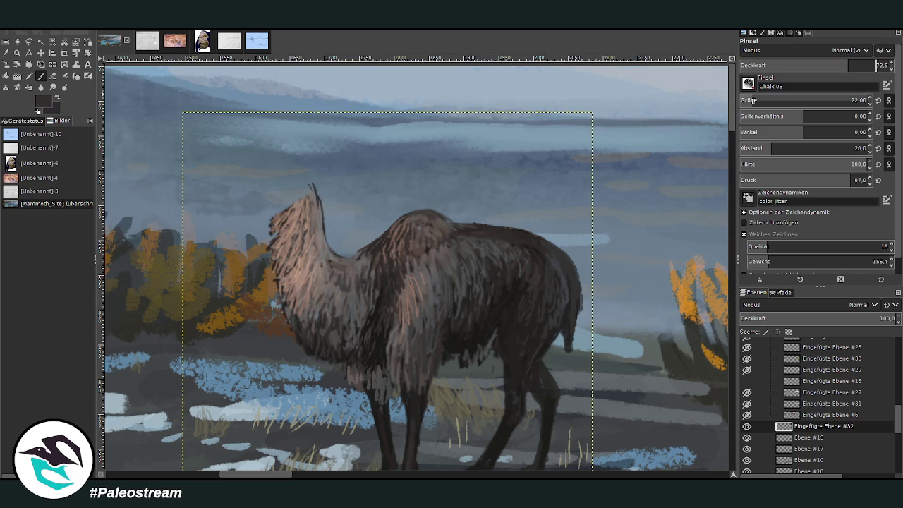
pyautogui.moveTo(847, 100); pyautogui.dragTo(836, 100)
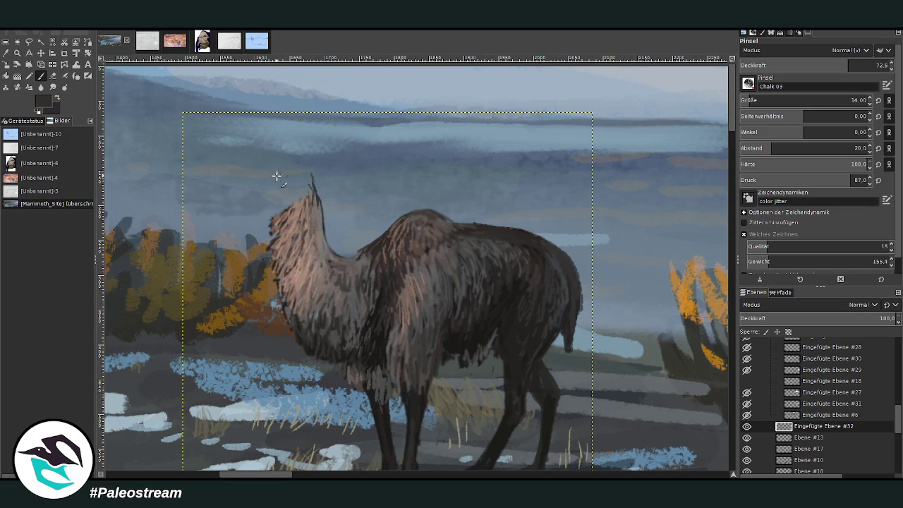
pyautogui.moveTo(314, 169); pyautogui.dragTo(306, 170)
pyautogui.moveTo(287, 173); pyautogui.dragTo(301, 179)
pyautogui.moveTo(285, 176)
pyautogui.mouseDown()
pyautogui.moveTo(296, 187)
pyautogui.moveTo(286, 206)
pyautogui.moveTo(311, 208)
pyautogui.mouseUp()
pyautogui.moveTo(308, 168)
pyautogui.mouseDown()
pyautogui.moveTo(319, 184)
pyautogui.moveTo(289, 186)
pyautogui.moveTo(283, 164)
pyautogui.moveTo(319, 181)
pyautogui.mouseUp()
pyautogui.moveTo(315, 172)
pyautogui.mouseDown()
pyautogui.moveTo(325, 168)
pyautogui.moveTo(269, 157)
pyautogui.moveTo(276, 162)
pyautogui.mouseUp()
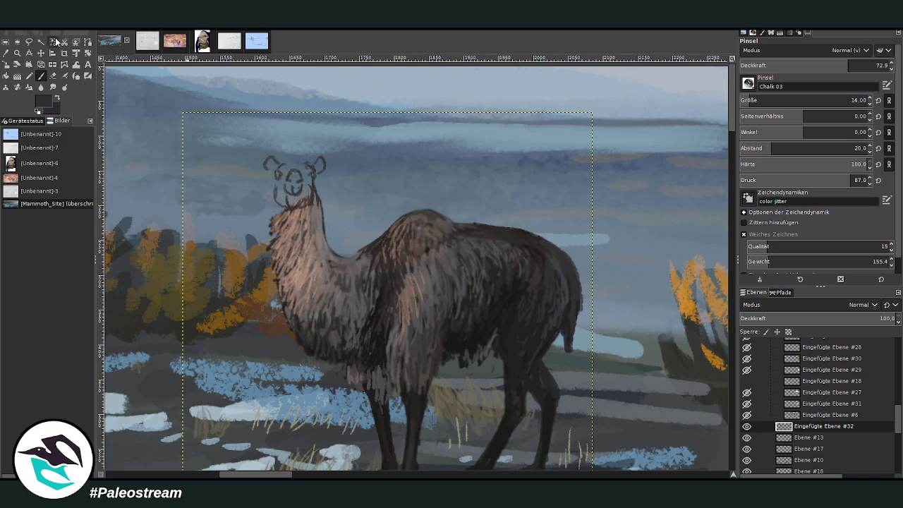
# At 84.5 opacity, paint the camelid's sampled pinkish brown on the muzzle and left neck
pyautogui.click(6, 53)
pyautogui.click(280, 148)
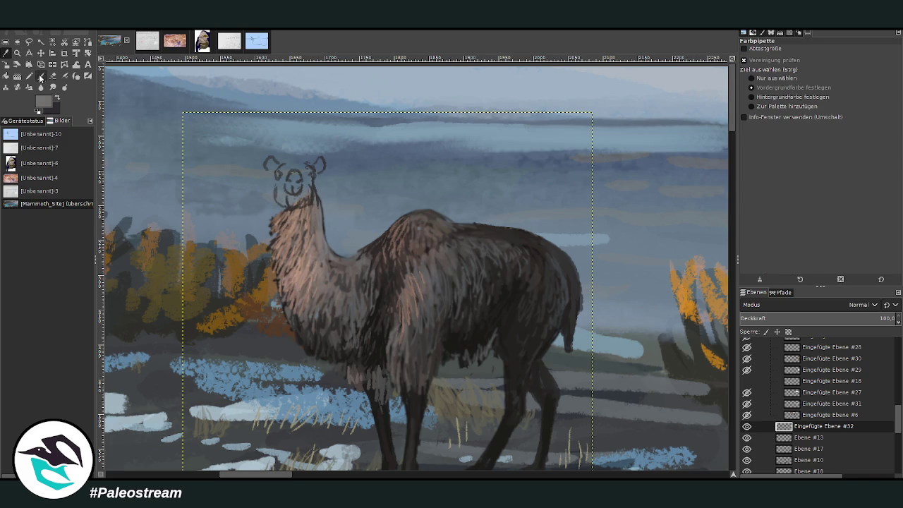
pyautogui.press('p')
pyautogui.click(863, 63)
pyautogui.moveTo(863, 62); pyautogui.dragTo(866, 62)
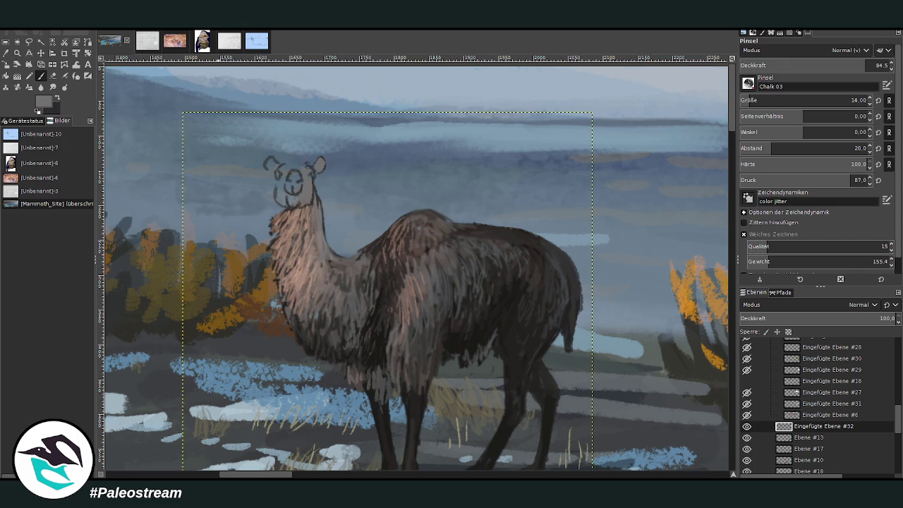
pyautogui.press('o')
pyautogui.click(285, 203)
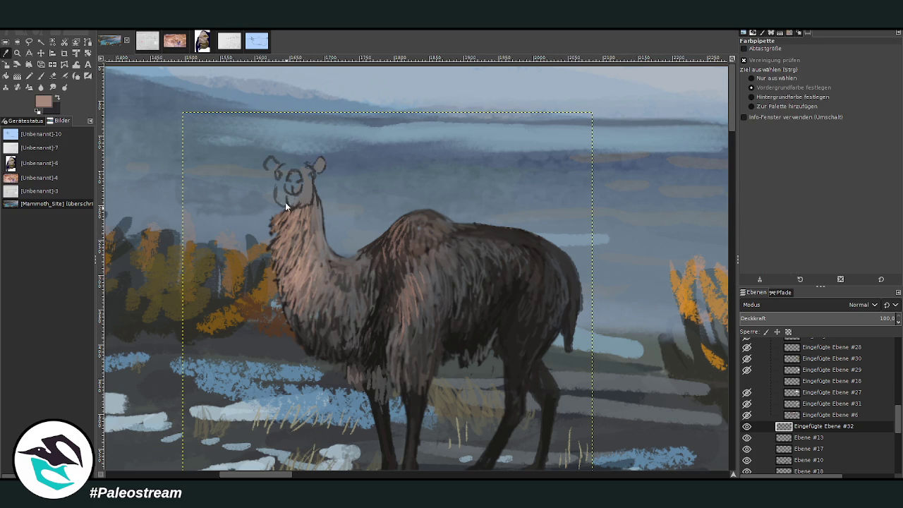
pyautogui.press('p')
pyautogui.moveTo(291, 206)
pyautogui.mouseDown()
pyautogui.moveTo(276, 177)
pyautogui.moveTo(278, 186)
pyautogui.moveTo(291, 177)
pyautogui.moveTo(281, 182)
pyautogui.moveTo(287, 191)
pyautogui.moveTo(286, 167)
pyautogui.moveTo(268, 163)
pyautogui.moveTo(310, 164)
pyautogui.mouseUp()
pyautogui.moveTo(280, 206)
pyautogui.mouseDown()
pyautogui.moveTo(281, 232)
pyautogui.moveTo(291, 237)
pyautogui.mouseUp()
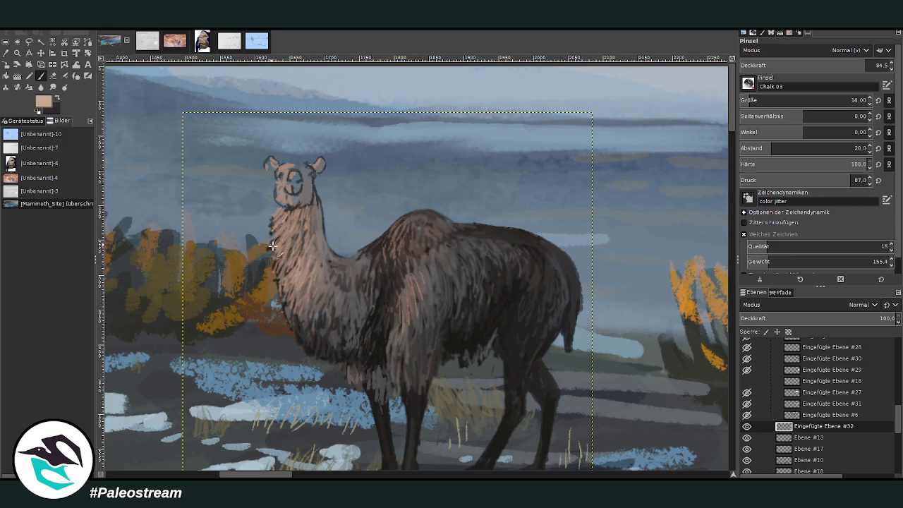
# Lighten the front of the neck and hump, then add light muzzle marks at about 65 opacity
pyautogui.click(53, 75)
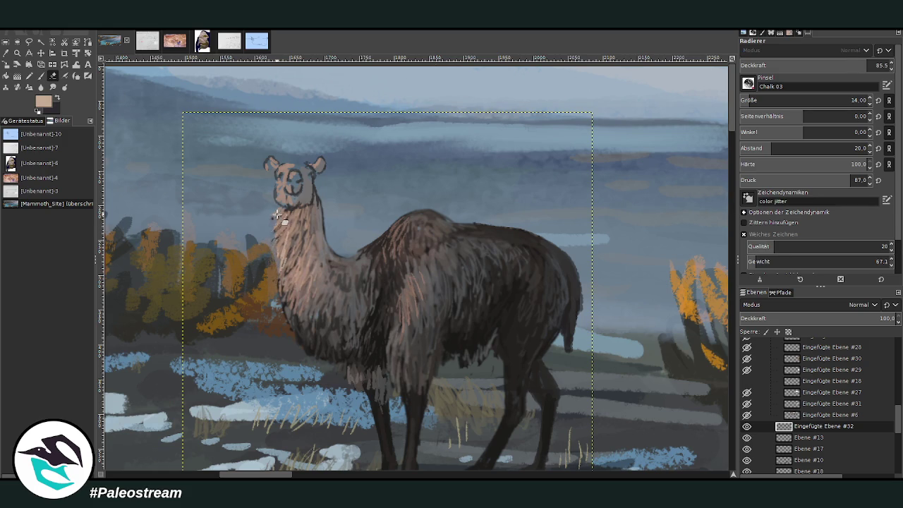
pyautogui.click(40, 76)
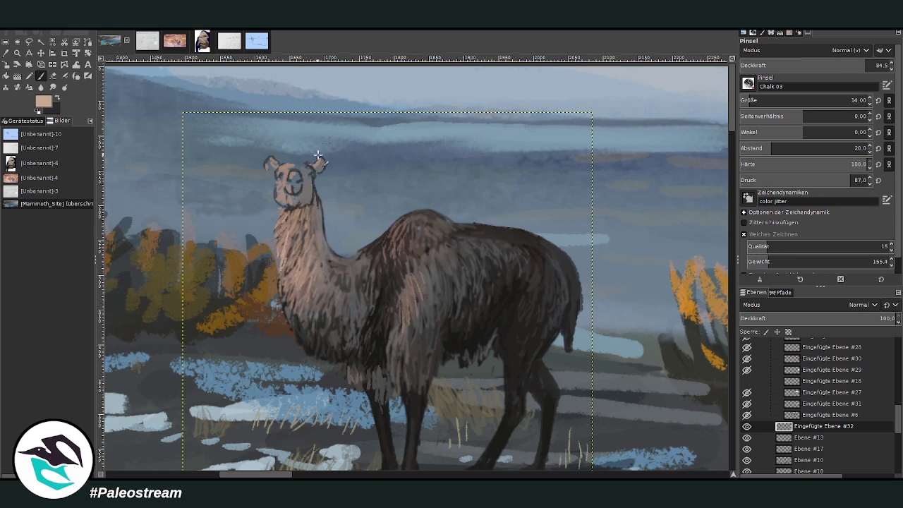
pyautogui.moveTo(280, 209)
pyautogui.mouseDown()
pyautogui.moveTo(289, 303)
pyautogui.moveTo(291, 265)
pyautogui.mouseUp()
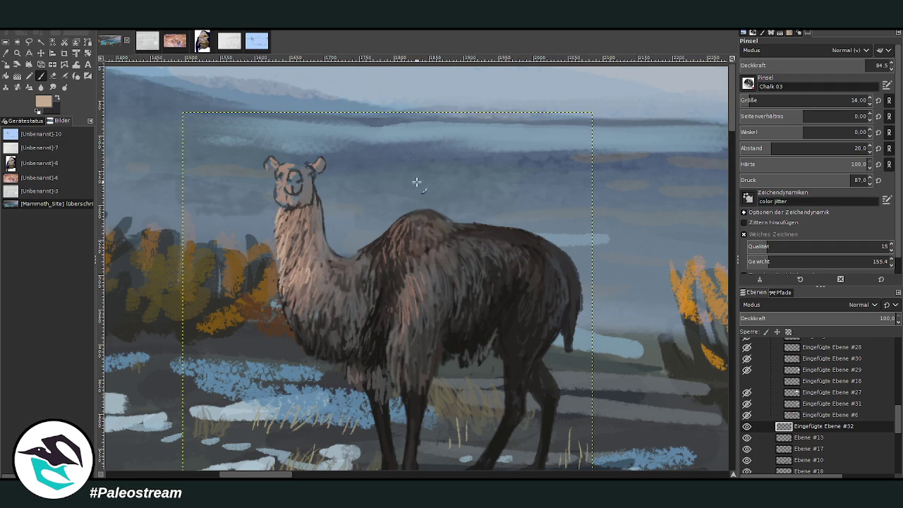
pyautogui.moveTo(396, 219); pyautogui.dragTo(386, 239)
pyautogui.click(824, 61)
pyautogui.moveTo(302, 181)
pyautogui.mouseDown()
pyautogui.moveTo(288, 194)
pyautogui.moveTo(296, 156)
pyautogui.mouseUp()
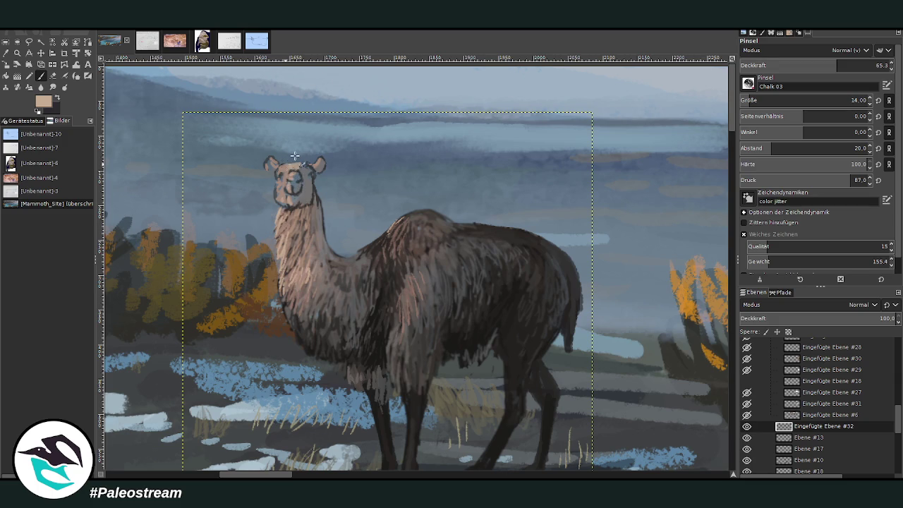
# Sample a darker grey-brown from the background and view an enlarged chat reference image
pyautogui.keyDown('ctrl'); pyautogui.click(597, 76); pyautogui.keyUp('ctrl')
pyautogui.keyDown('ctrl'); pyautogui.click(689, 208); pyautogui.keyUp('ctrl')
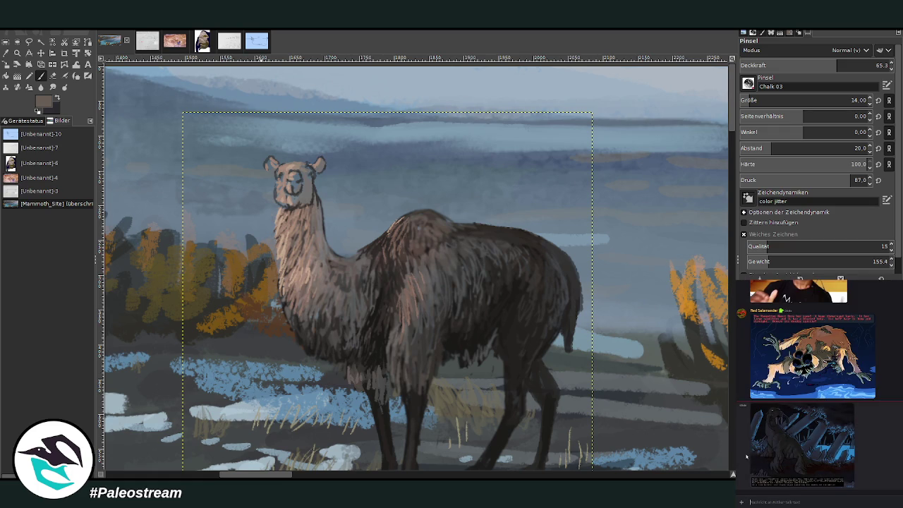
pyautogui.click(753, 458)
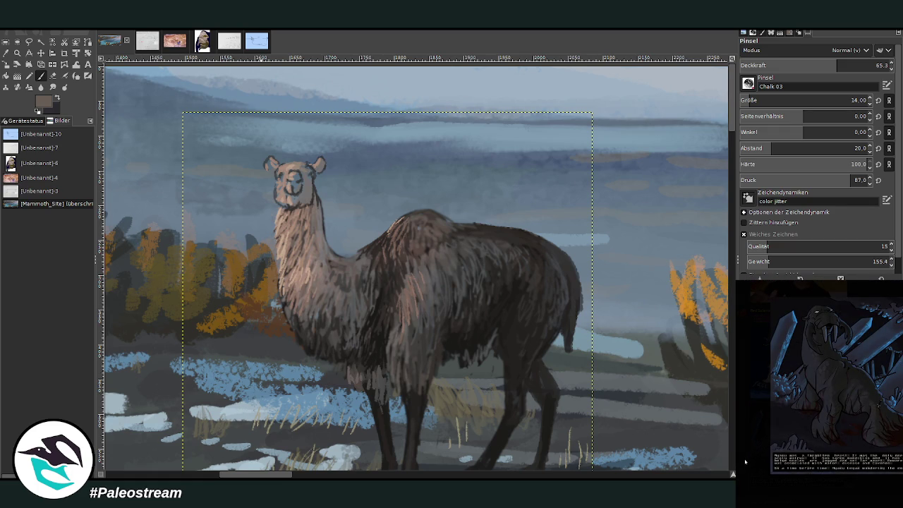
pyautogui.click(745, 460)
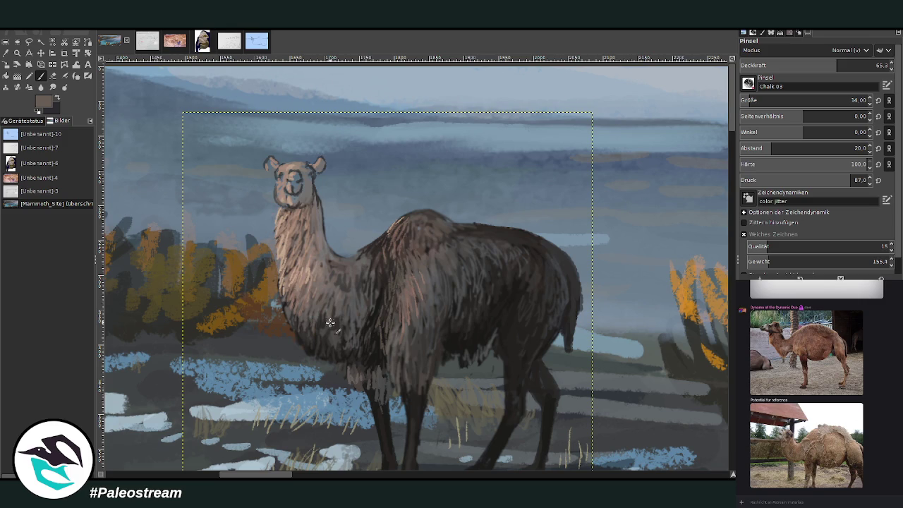
pyautogui.moveTo(731, 474)
pyautogui.mouseDown()
pyautogui.moveTo(722, 462)
pyautogui.moveTo(732, 474)
pyautogui.mouseUp()
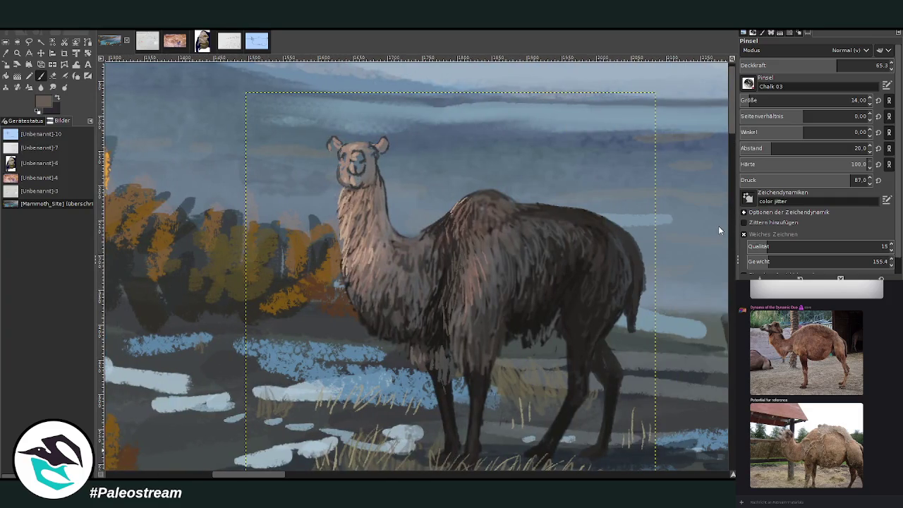
# Add short darker strokes around the muzzle at 81.1 opacity, then lower opacity to 54.6
pyautogui.keyDown('ctrl'); pyautogui.click(718, 227); pyautogui.keyUp('ctrl')
pyautogui.click(859, 64)
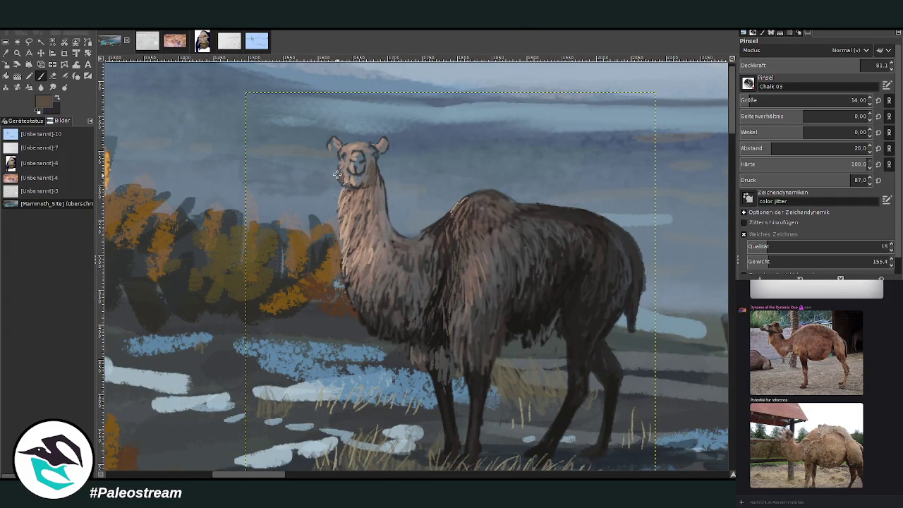
pyautogui.moveTo(343, 173); pyautogui.dragTo(346, 146)
pyautogui.click(820, 65)
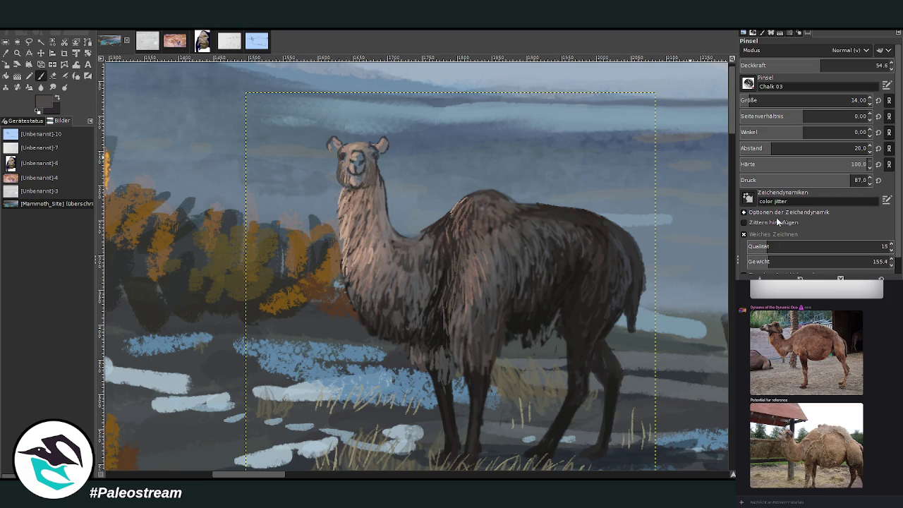
# Sample lighter grey-beige tones and add a light mark near the right eye at 63.1 opacity
pyautogui.keyDown('ctrl'); pyautogui.click(656, 98); pyautogui.keyUp('ctrl')
pyautogui.press('x')
pyautogui.click(833, 65)
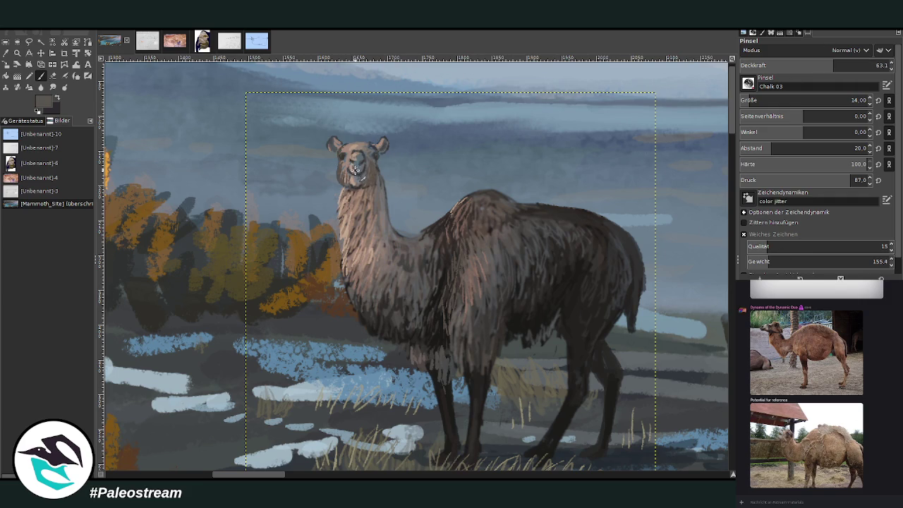
pyautogui.keyDown('ctrl'); pyautogui.click(616, 96); pyautogui.keyUp('ctrl')
pyautogui.keyDown('ctrl'); pyautogui.click(711, 213); pyautogui.keyUp('ctrl')
pyautogui.moveTo(371, 159)
pyautogui.mouseDown()
pyautogui.moveTo(363, 149)
pyautogui.moveTo(351, 178)
pyautogui.moveTo(358, 189)
pyautogui.moveTo(348, 178)
pyautogui.moveTo(380, 244)
pyautogui.moveTo(381, 296)
pyautogui.mouseUp()
# Paint darker brown on the lower neck and chest and shade the right face and muzzle
pyautogui.keyDown('ctrl'); pyautogui.click(691, 204); pyautogui.keyUp('ctrl')
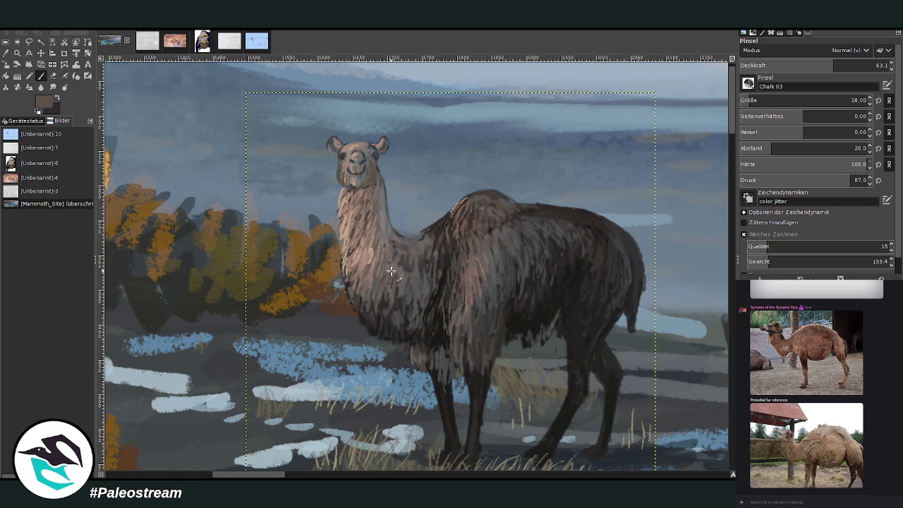
pyautogui.moveTo(391, 261)
pyautogui.mouseDown()
pyautogui.moveTo(402, 272)
pyautogui.moveTo(414, 266)
pyautogui.mouseUp()
pyautogui.keyDown('ctrl'); pyautogui.click(712, 234); pyautogui.keyUp('ctrl')
pyautogui.moveTo(364, 180)
pyautogui.mouseDown()
pyautogui.moveTo(368, 162)
pyautogui.moveTo(381, 176)
pyautogui.moveTo(370, 189)
pyautogui.mouseUp()
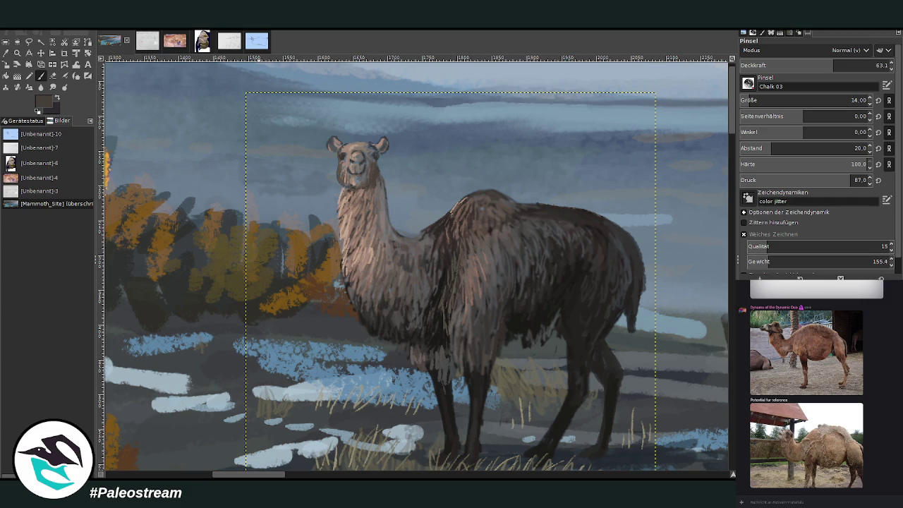
pyautogui.press('z')
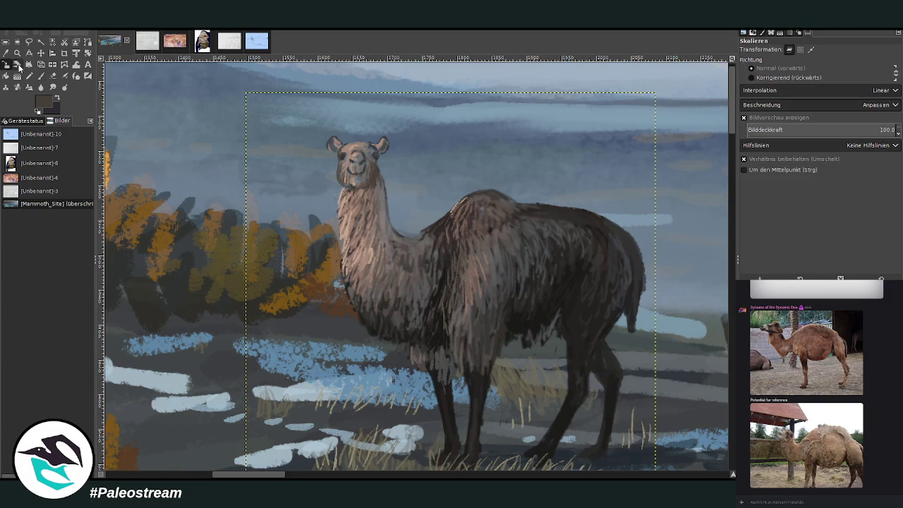
# Repaint the llama's nose lighter and add a mouth line with a size-7 brush at 49.2 opacity
pyautogui.click(10, 64)
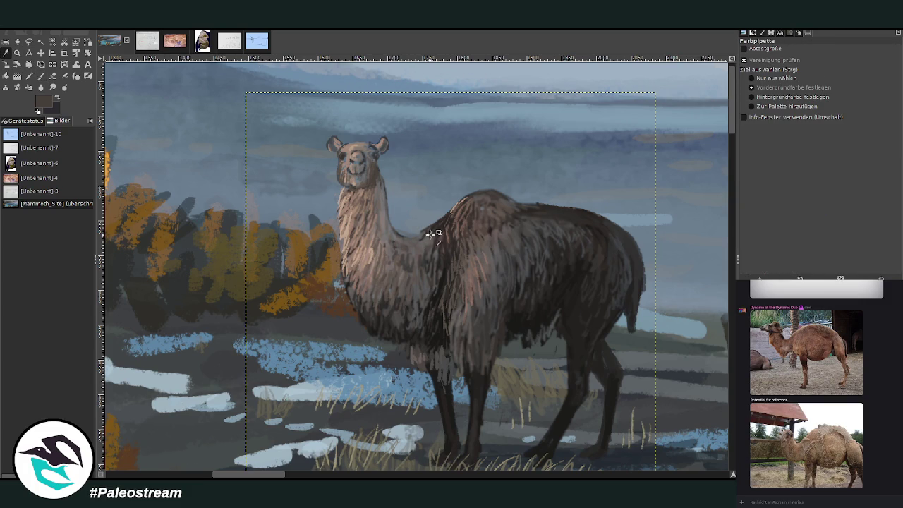
pyautogui.click(41, 75)
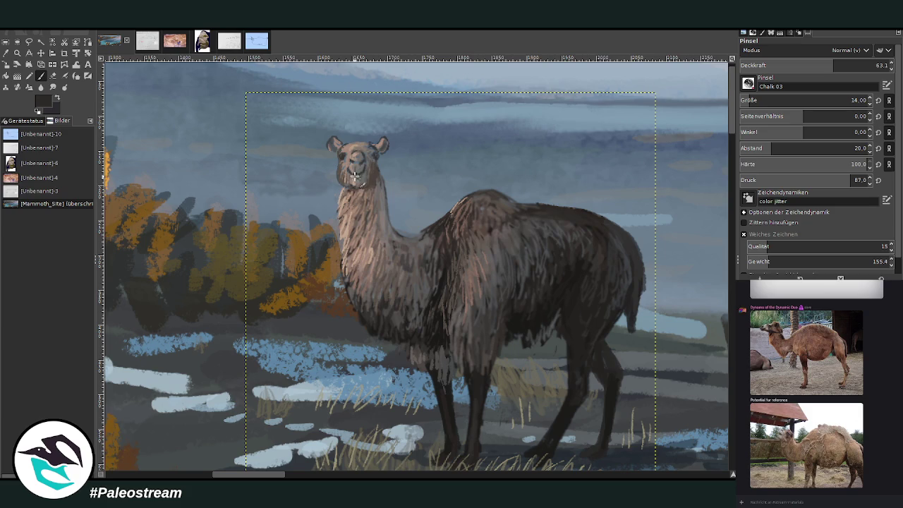
pyautogui.moveTo(352, 175); pyautogui.dragTo(361, 183)
pyautogui.click(812, 62)
pyautogui.scroll(-7, 811, 100)
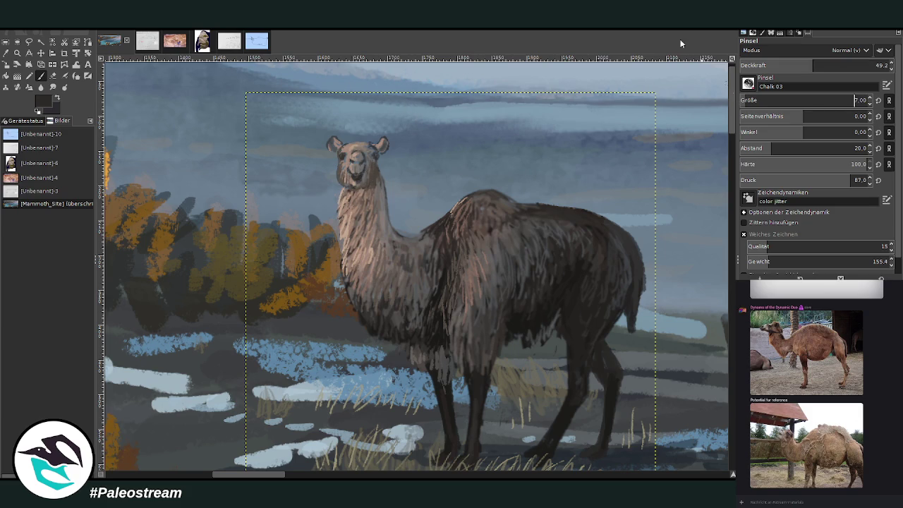
pyautogui.moveTo(351, 171)
pyautogui.mouseDown()
pyautogui.moveTo(372, 177)
pyautogui.moveTo(360, 159)
pyautogui.moveTo(353, 168)
pyautogui.moveTo(371, 163)
pyautogui.mouseUp()
pyautogui.click(17, 53)
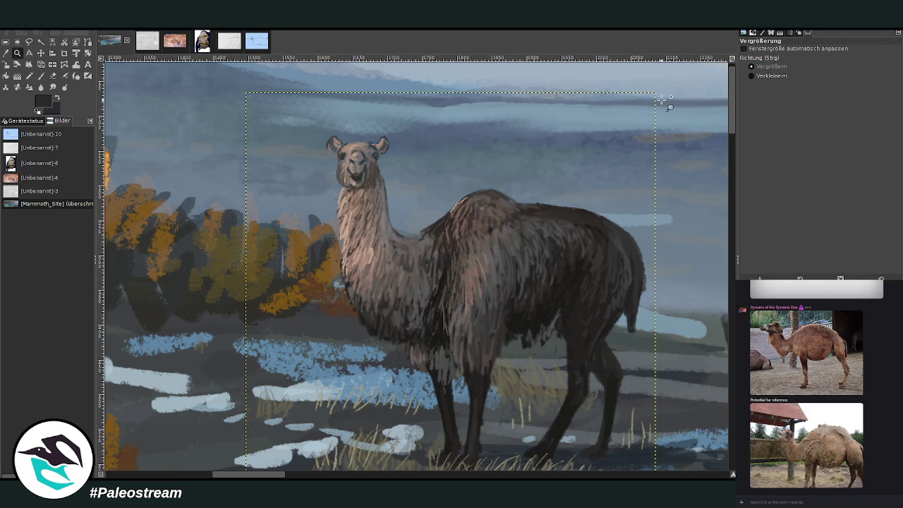
# Zoom out to the whole image, then zoom back in until the lakeside painting fills the view
pyautogui.click(509, 187)
pyautogui.click(509, 187)
pyautogui.click(509, 187)
pyautogui.click(665, 360)
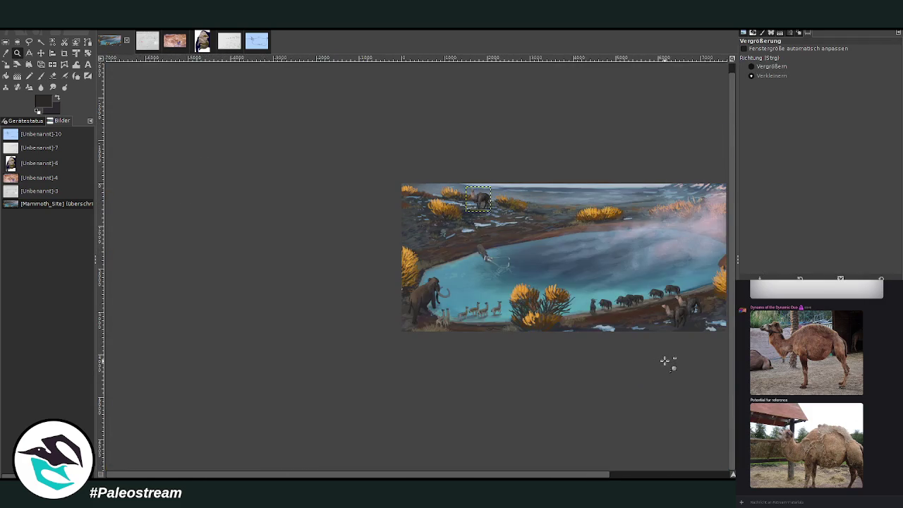
pyautogui.hscroll(3, 670, 417)
pyautogui.scroll(1, 606, 348)
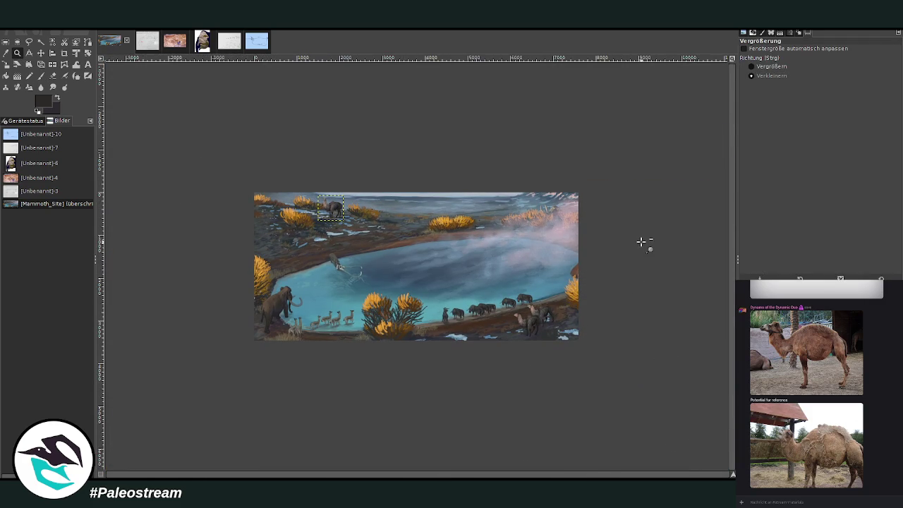
pyautogui.click(751, 66)
pyautogui.moveTo(238, 177); pyautogui.dragTo(612, 352)
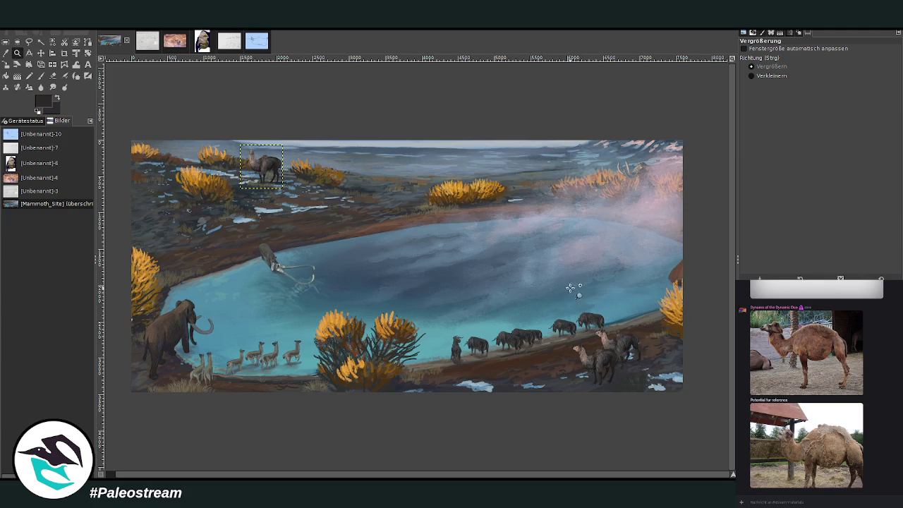
pyautogui.moveTo(128, 135)
pyautogui.mouseDown()
pyautogui.moveTo(355, 344)
pyautogui.moveTo(676, 401)
pyautogui.mouseUp()
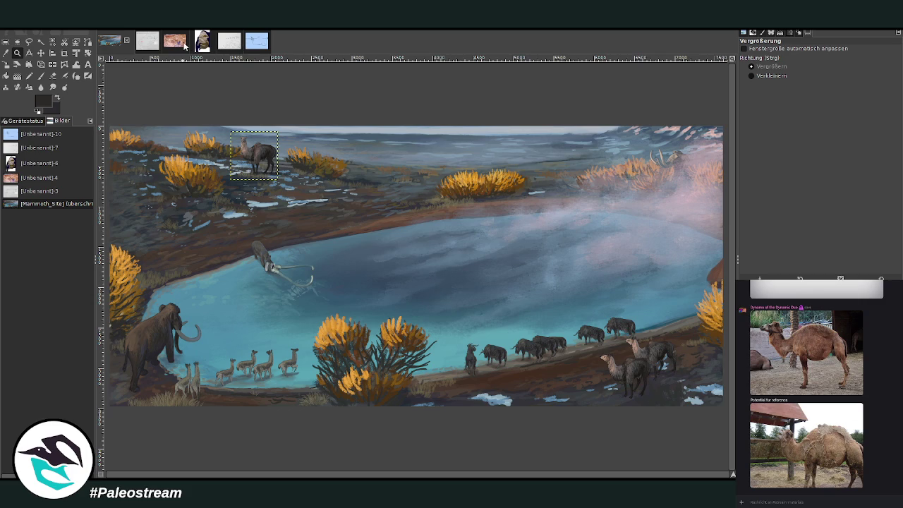
pyautogui.click(152, 42)
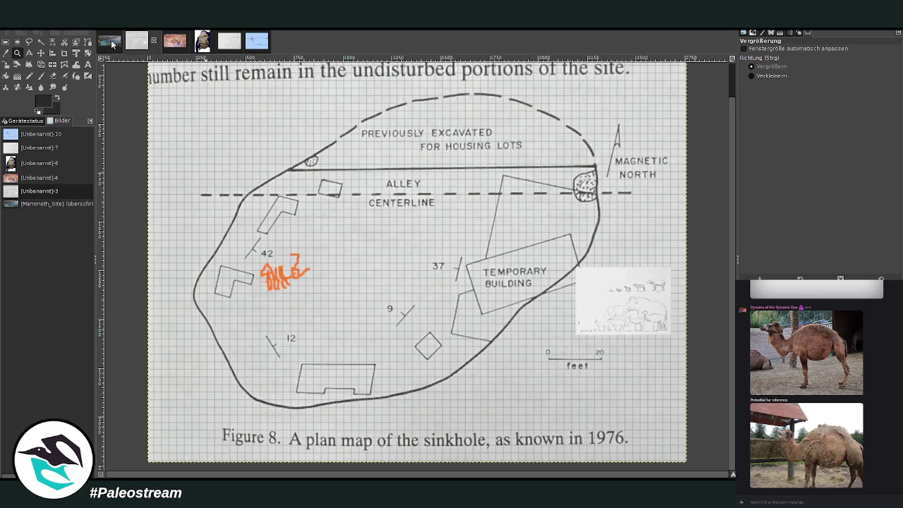
pyautogui.click(111, 43)
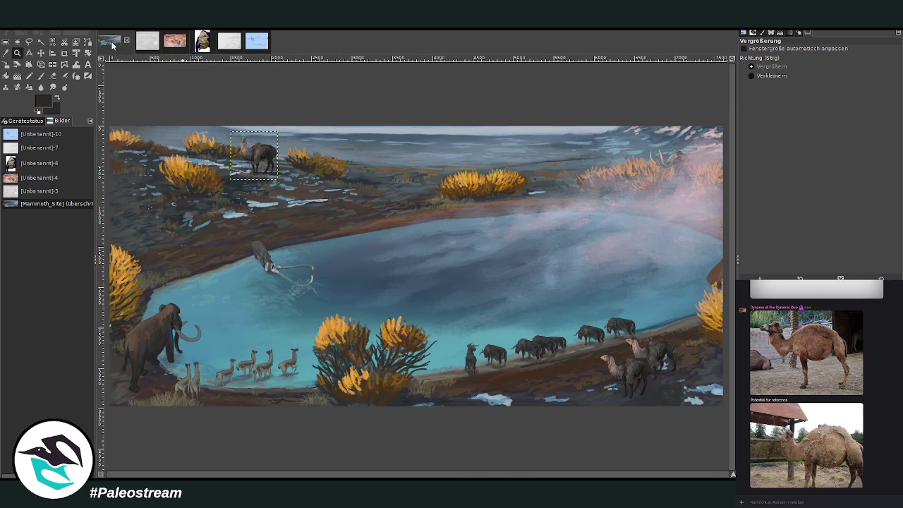
pyautogui.click(151, 43)
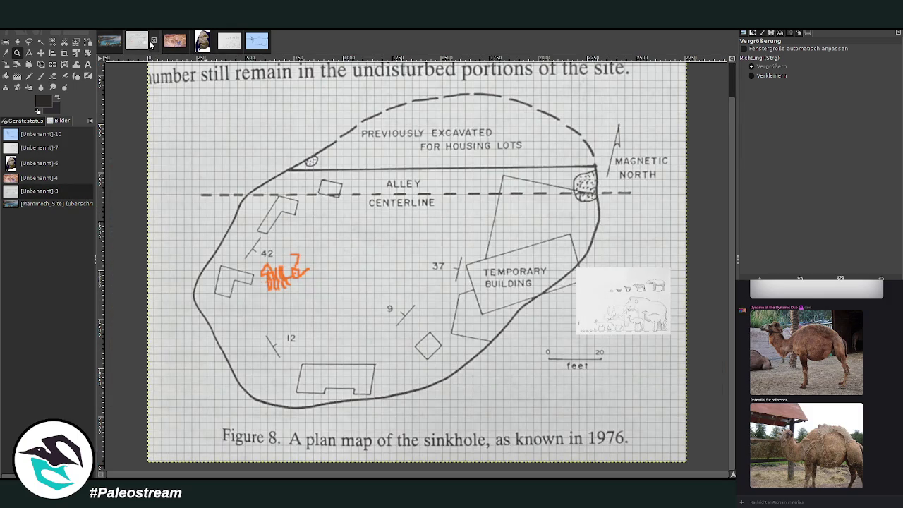
pyautogui.click(110, 44)
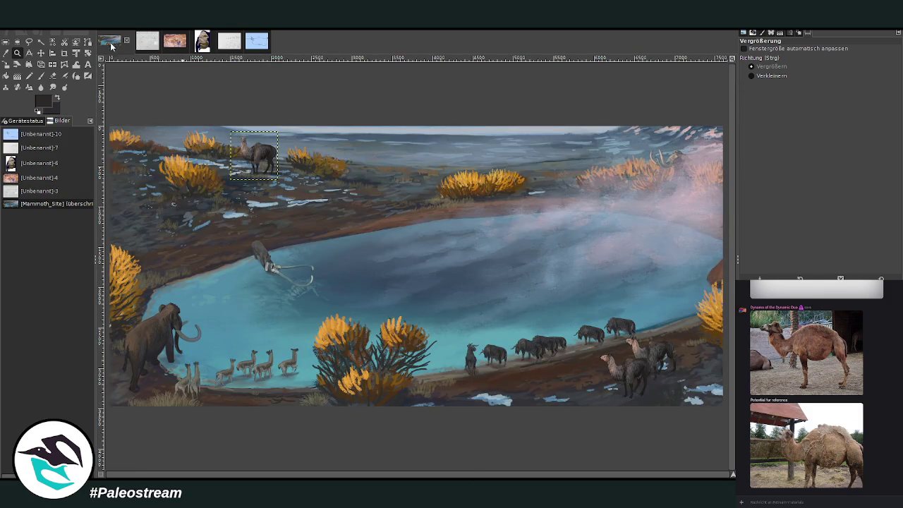
pyautogui.click(41, 53)
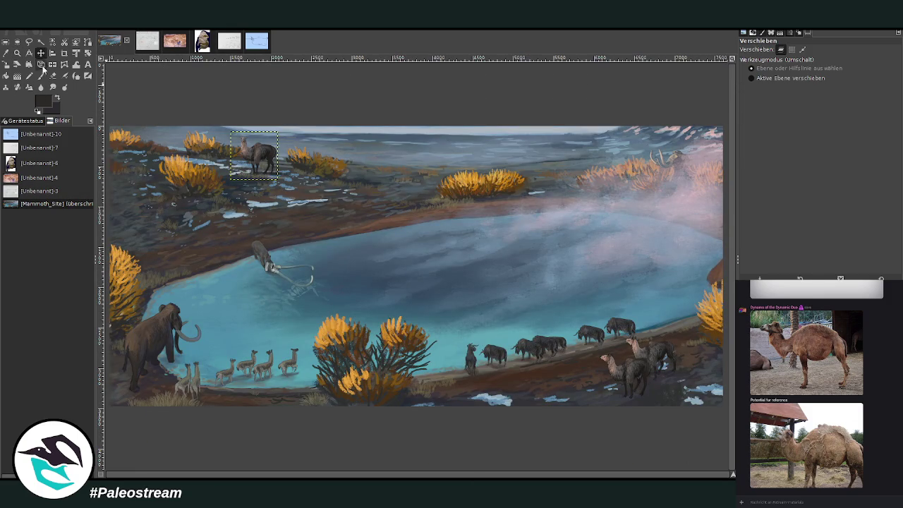
# Select the lower-left mammoth layer and scale it down to 922 × 1206 pixels
pyautogui.click(172, 332)
pyautogui.press('pagedown')
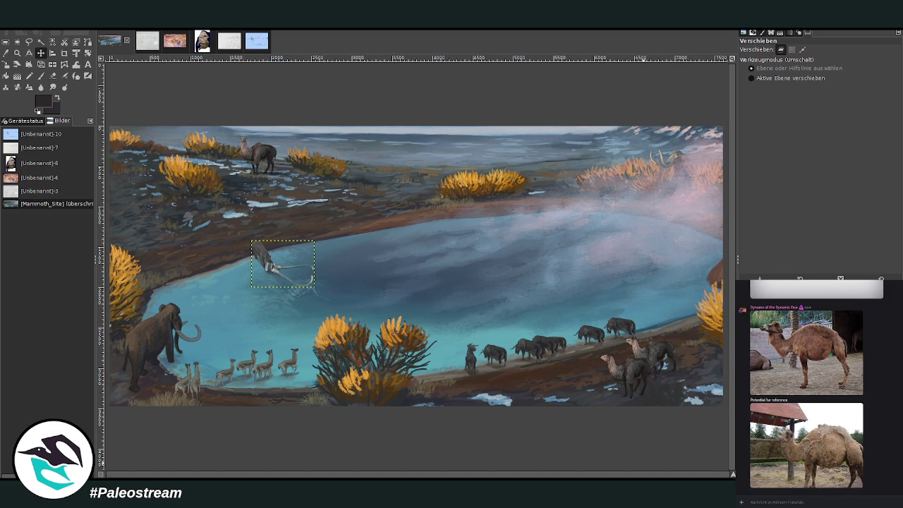
pyautogui.press('pagedown')
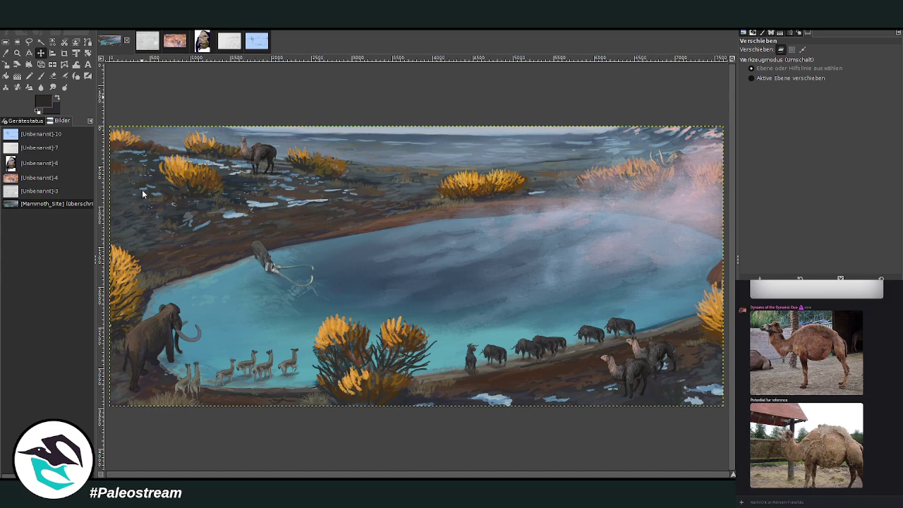
pyautogui.press('pageup')
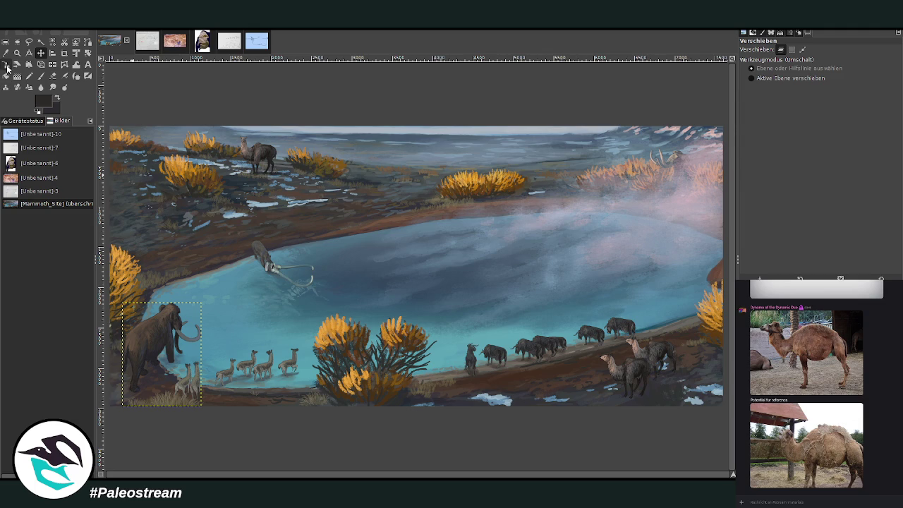
pyautogui.click(6, 64)
pyautogui.click(151, 266)
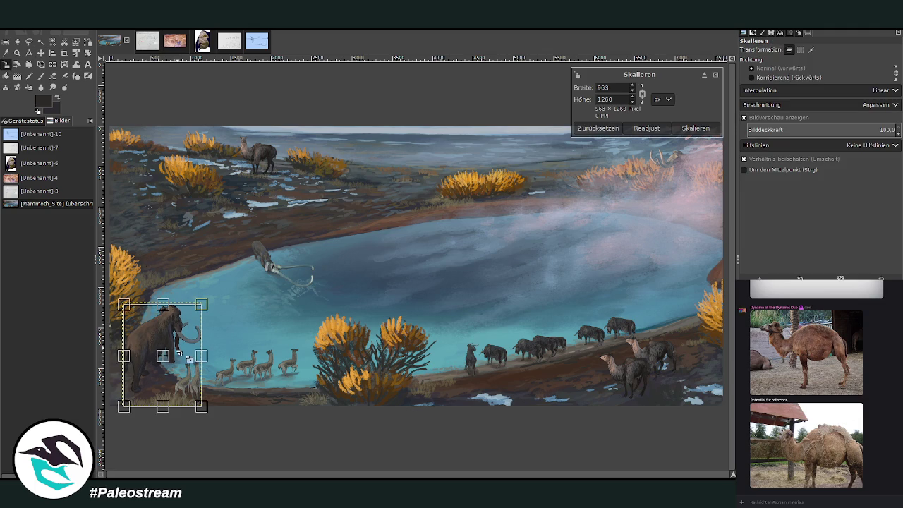
pyautogui.moveTo(185, 362); pyautogui.dragTo(181, 359)
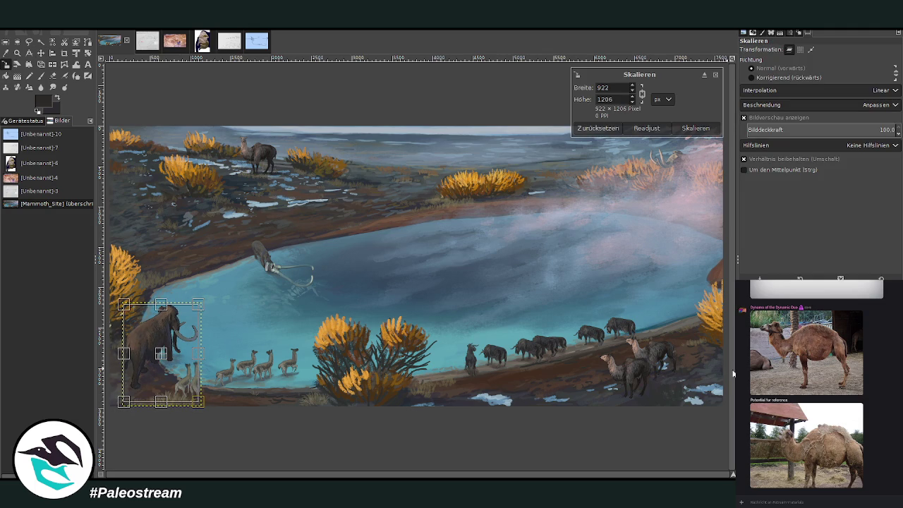
pyautogui.click(41, 75)
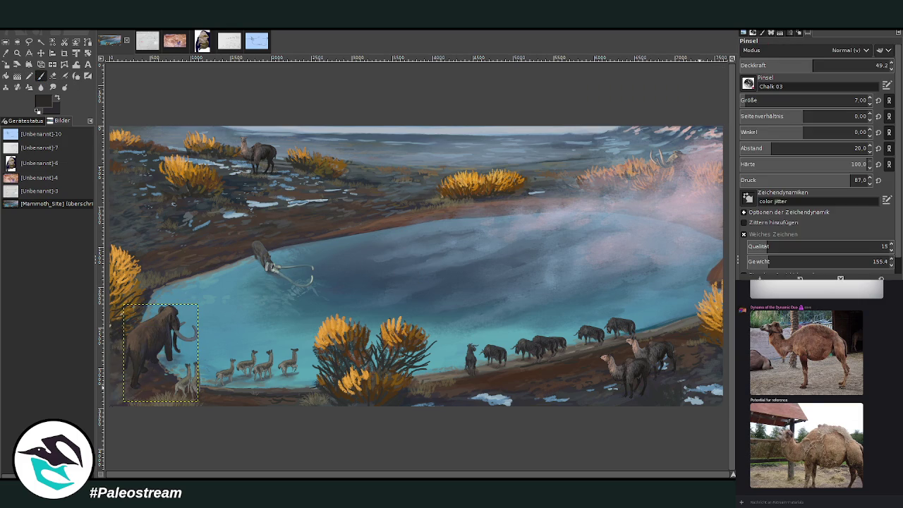
# Anchor the floating mammoth selection with Ctrl+H and zoom in on the far shoreline shrub
pyautogui.hotkey('ctrl', 'h')
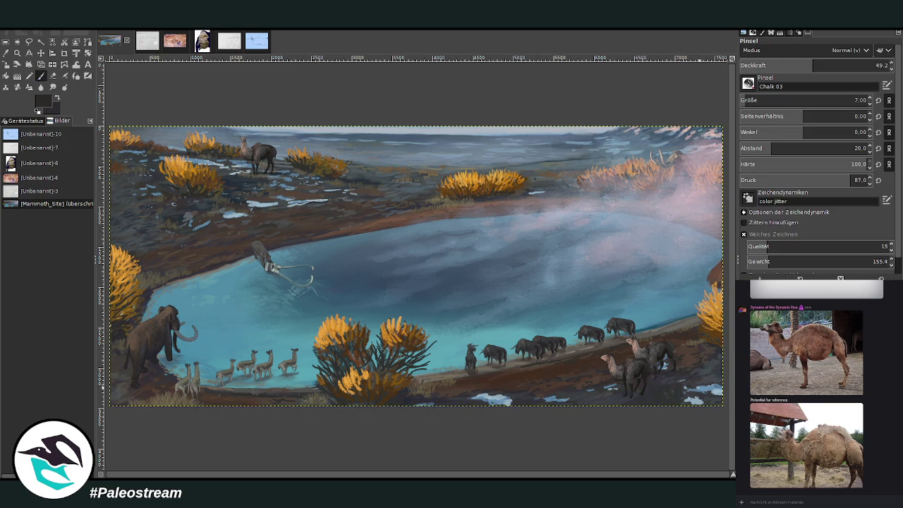
pyautogui.hotkey('ctrl', 'z')
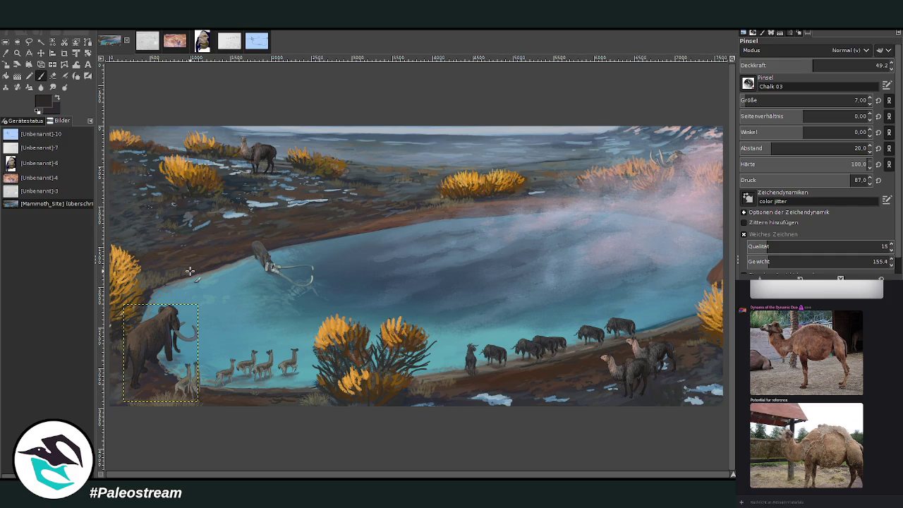
pyautogui.hotkey('ctrl', 'h')
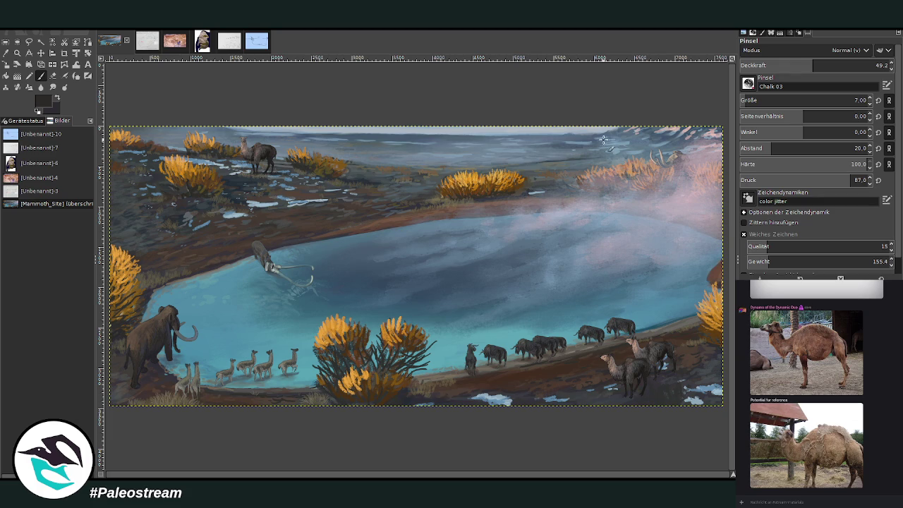
pyautogui.click(17, 52)
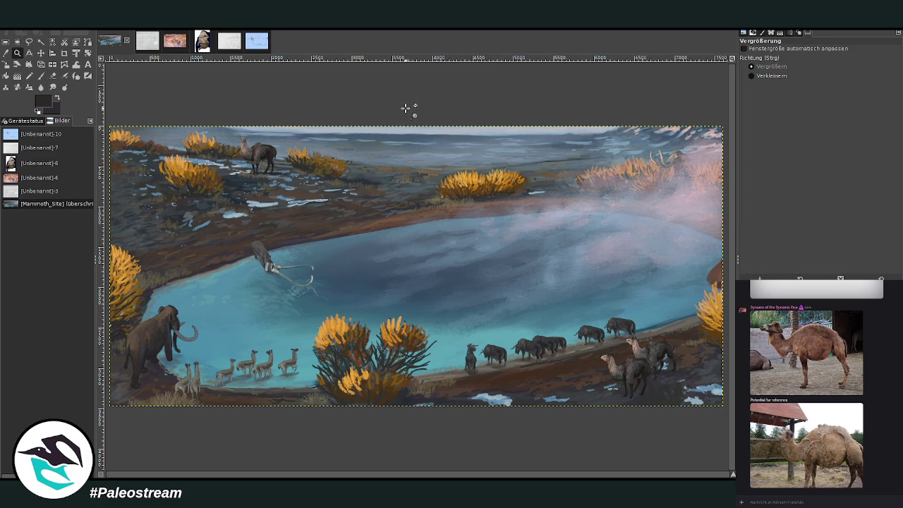
pyautogui.moveTo(405, 108); pyautogui.dragTo(589, 217)
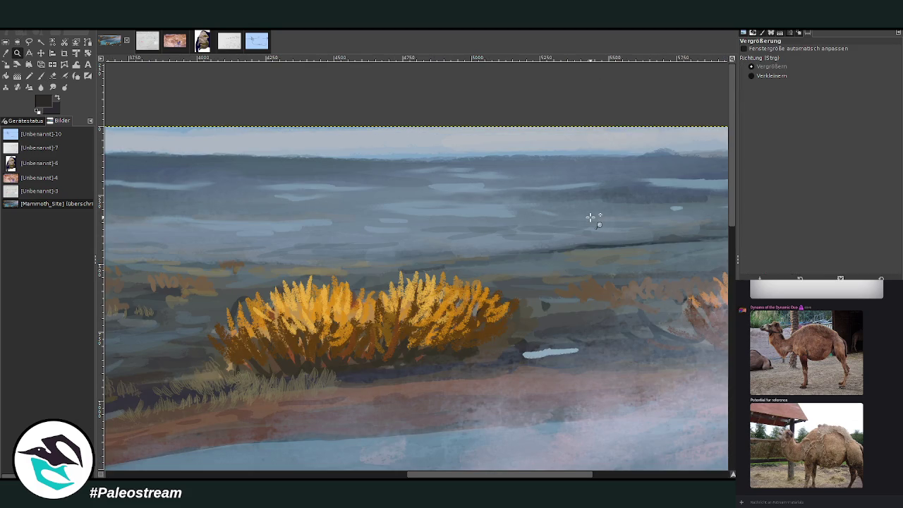
# Sample a far-horizon colour and paint dark grass tufts on the far shore at sizes 16 and 27
pyautogui.press('o')
pyautogui.click(589, 246)
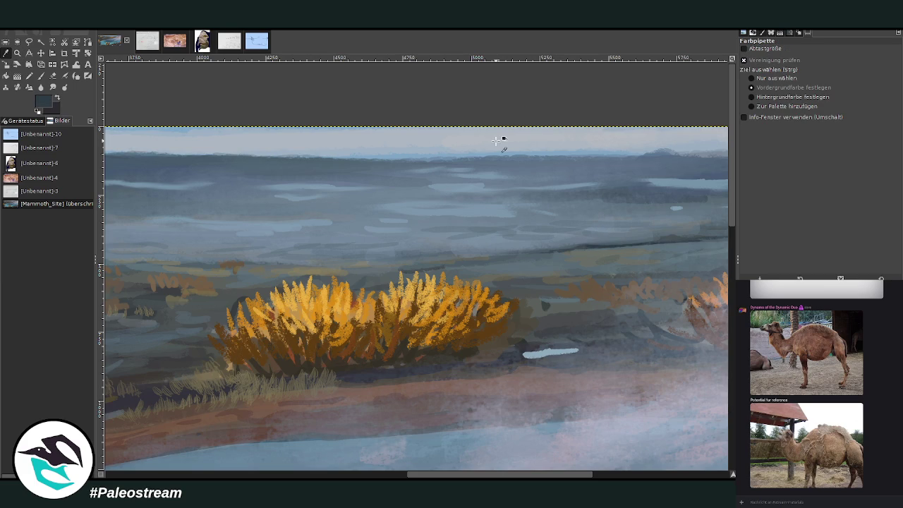
pyautogui.click(41, 76)
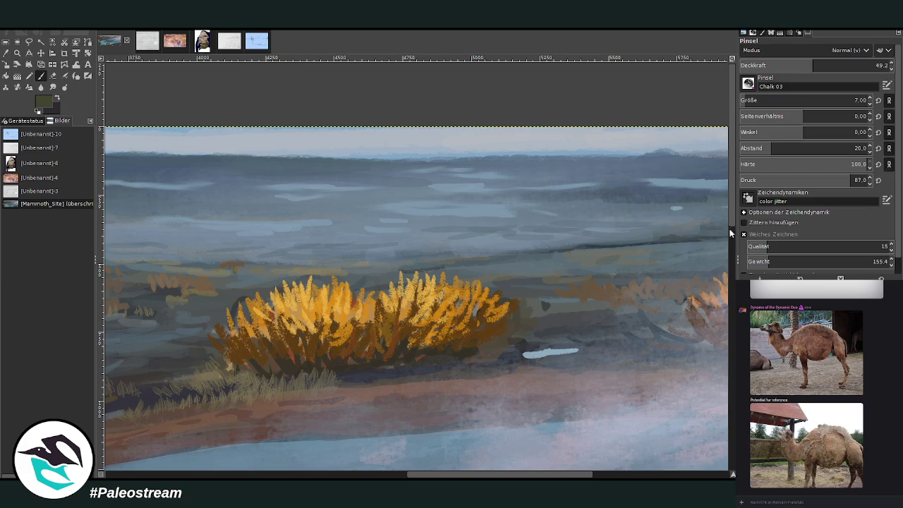
pyautogui.click(845, 65)
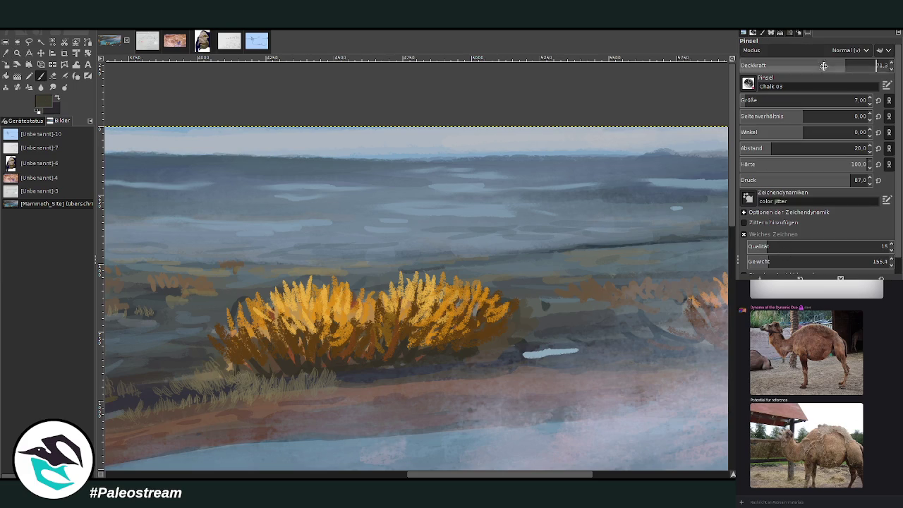
pyautogui.click(811, 101)
pyautogui.moveTo(573, 238); pyautogui.dragTo(564, 248)
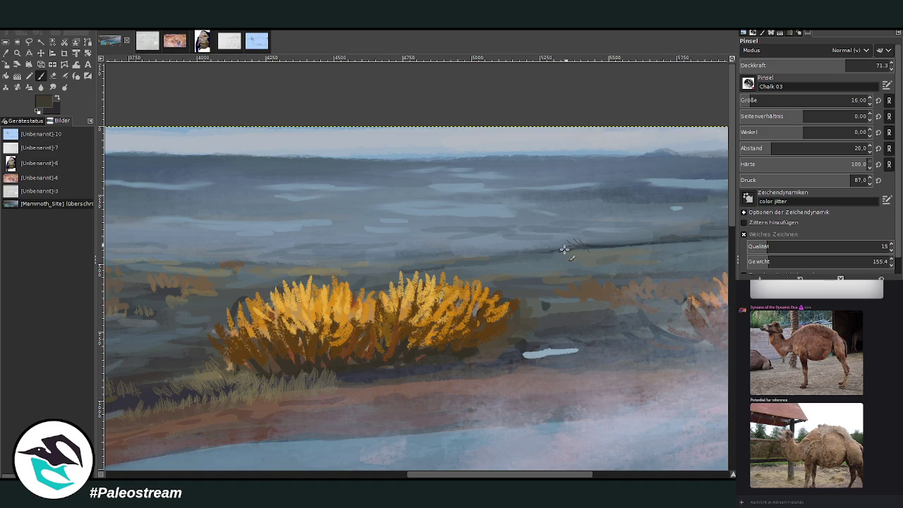
pyautogui.click(818, 100)
pyautogui.moveTo(579, 240)
pyautogui.mouseDown()
pyautogui.moveTo(569, 246)
pyautogui.moveTo(593, 243)
pyautogui.moveTo(563, 251)
pyautogui.moveTo(600, 249)
pyautogui.mouseUp()
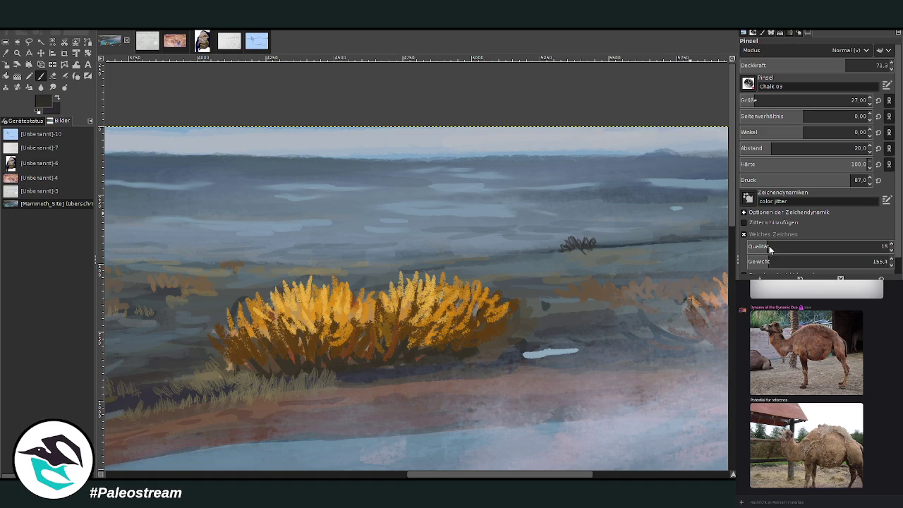
# Add more grass tufts to the right and left, and soften the white streak's left end
pyautogui.scroll(2, 832, 100)
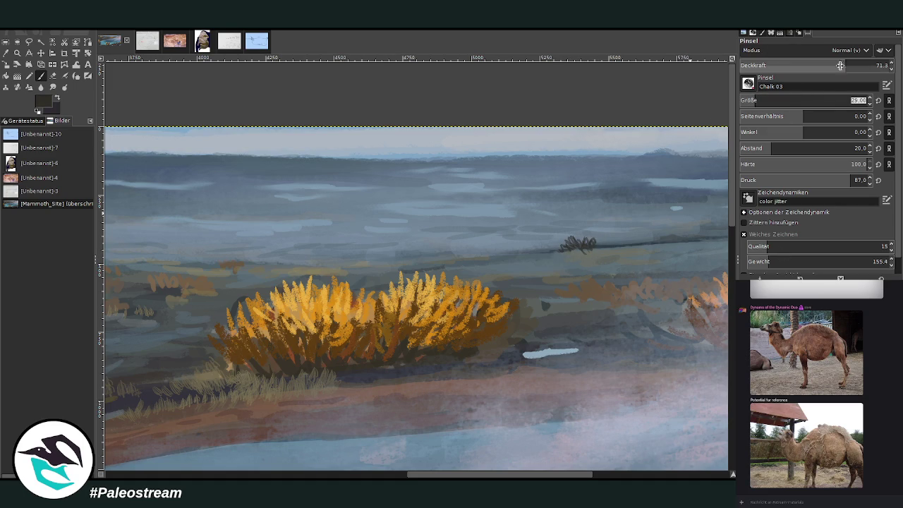
pyautogui.scroll(-1, 832, 65)
pyautogui.moveTo(591, 242)
pyautogui.mouseDown()
pyautogui.moveTo(569, 248)
pyautogui.moveTo(627, 244)
pyautogui.moveTo(564, 241)
pyautogui.moveTo(582, 246)
pyautogui.mouseUp()
pyautogui.hscroll(3, 592, 225)
pyautogui.moveTo(480, 257)
pyautogui.mouseDown()
pyautogui.moveTo(474, 245)
pyautogui.moveTo(490, 226)
pyautogui.moveTo(483, 236)
pyautogui.mouseUp()
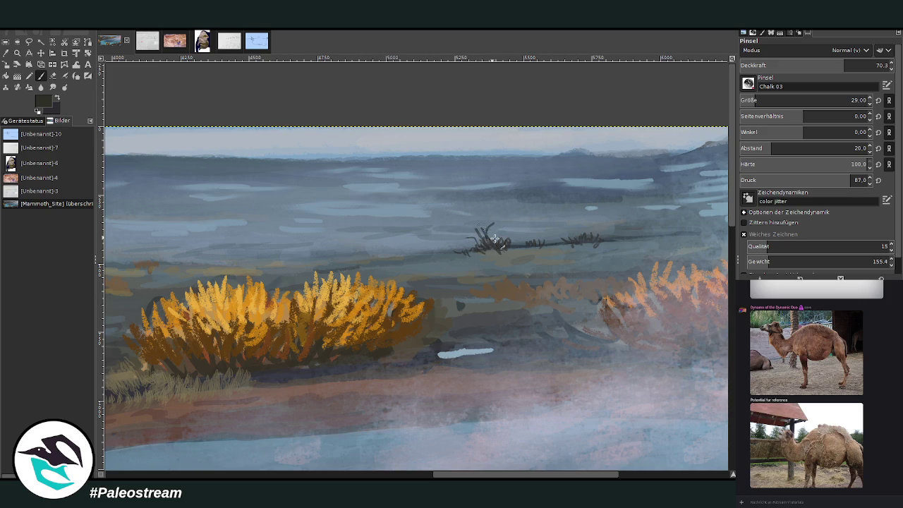
pyautogui.moveTo(470, 280)
pyautogui.mouseDown()
pyautogui.moveTo(493, 276)
pyautogui.moveTo(472, 285)
pyautogui.moveTo(479, 272)
pyautogui.moveTo(510, 279)
pyautogui.mouseUp()
pyautogui.moveTo(439, 353); pyautogui.dragTo(466, 350)
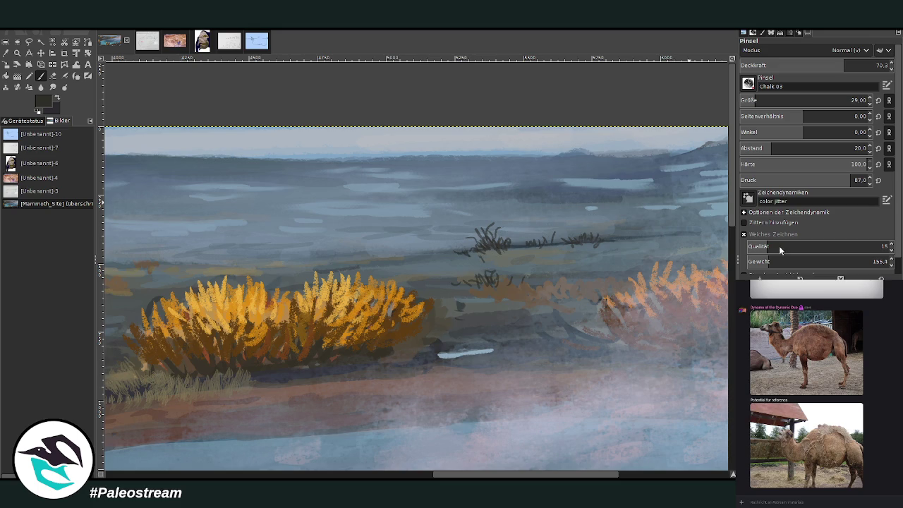
# Extend the distant grass clumps at size 36 and highlight them with a lighter brownish grey
pyautogui.keyDown('ctrl'); pyautogui.click(713, 232); pyautogui.keyUp('ctrl')
pyautogui.click(762, 96)
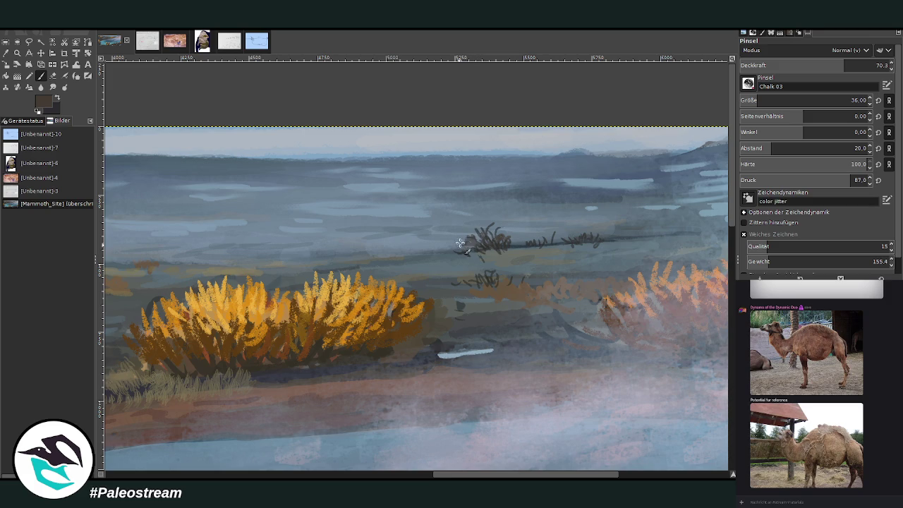
pyautogui.moveTo(460, 248)
pyautogui.mouseDown()
pyautogui.moveTo(478, 238)
pyautogui.moveTo(596, 232)
pyautogui.mouseUp()
pyautogui.moveTo(438, 258); pyautogui.dragTo(450, 244)
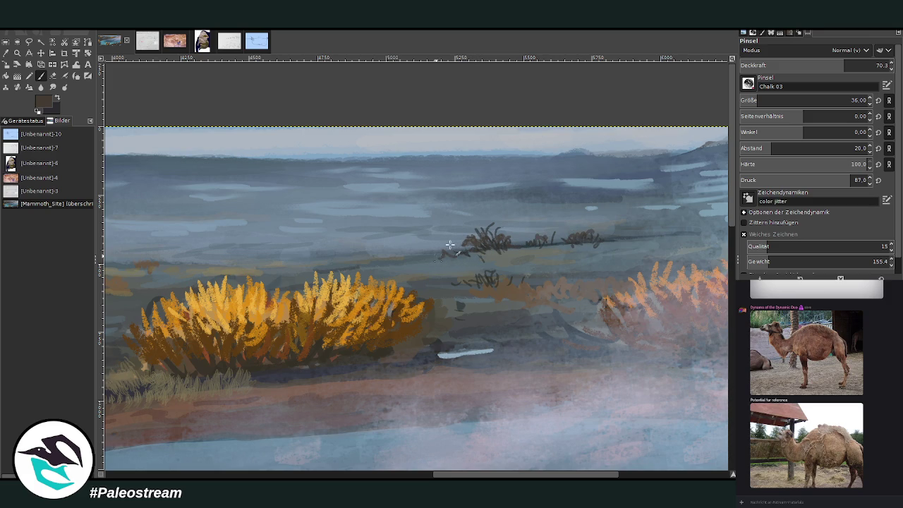
pyautogui.keyDown('ctrl'); pyautogui.click(719, 229); pyautogui.keyUp('ctrl')
pyautogui.moveTo(452, 259)
pyautogui.mouseDown()
pyautogui.moveTo(447, 247)
pyautogui.moveTo(433, 257)
pyautogui.mouseUp()
# At 80.4 brush opacity, paint a small dark brown shrub tuft on the far shore
pyautogui.hscroll(-3, 472, 471)
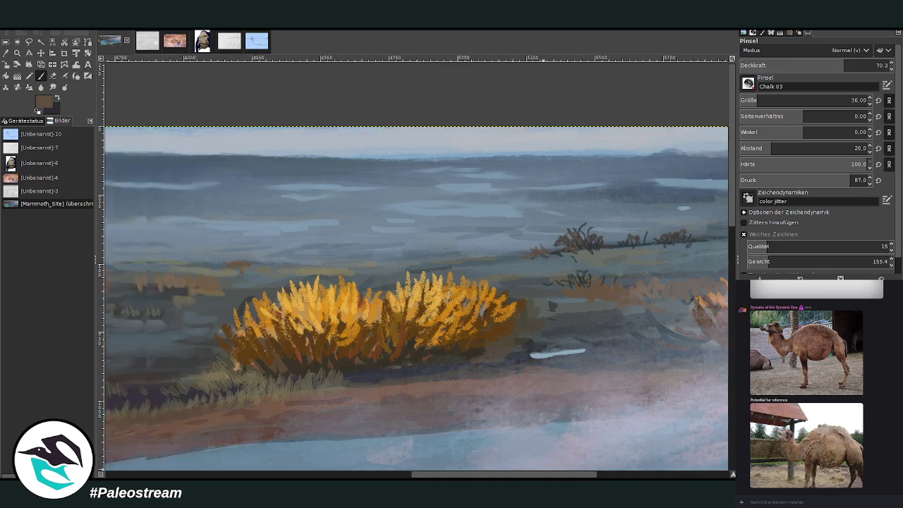
pyautogui.hscroll(-8, 416, 302)
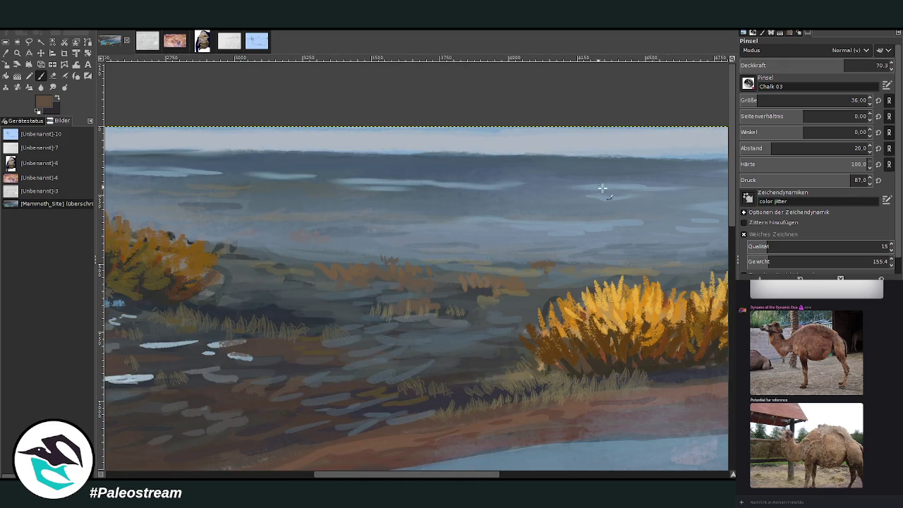
pyautogui.click(858, 65)
pyautogui.moveTo(390, 250)
pyautogui.mouseDown()
pyautogui.moveTo(403, 252)
pyautogui.moveTo(345, 258)
pyautogui.mouseUp()
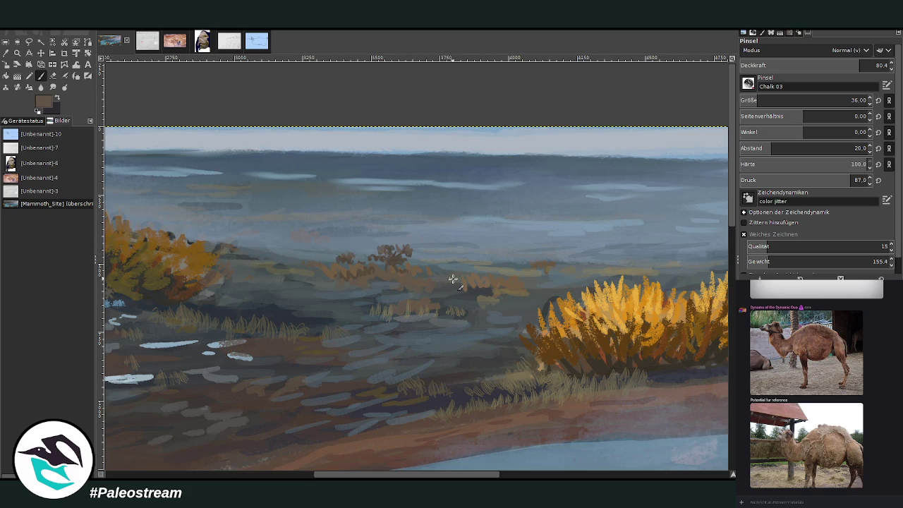
pyautogui.hotkey('shift', 'ctrl', 'j')
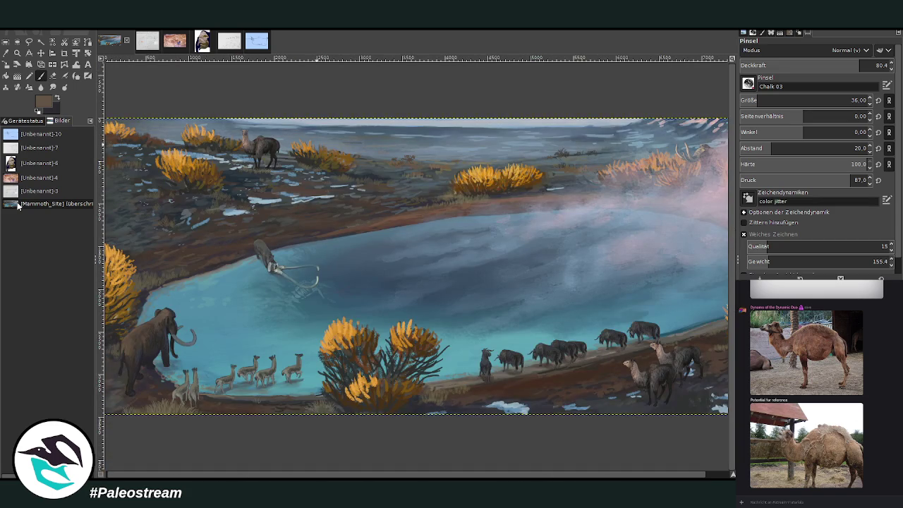
# Zoom onto the far shore, sample a grey-green there, and dab dark chalk strokes among the distant shrubs
pyautogui.click(17, 53)
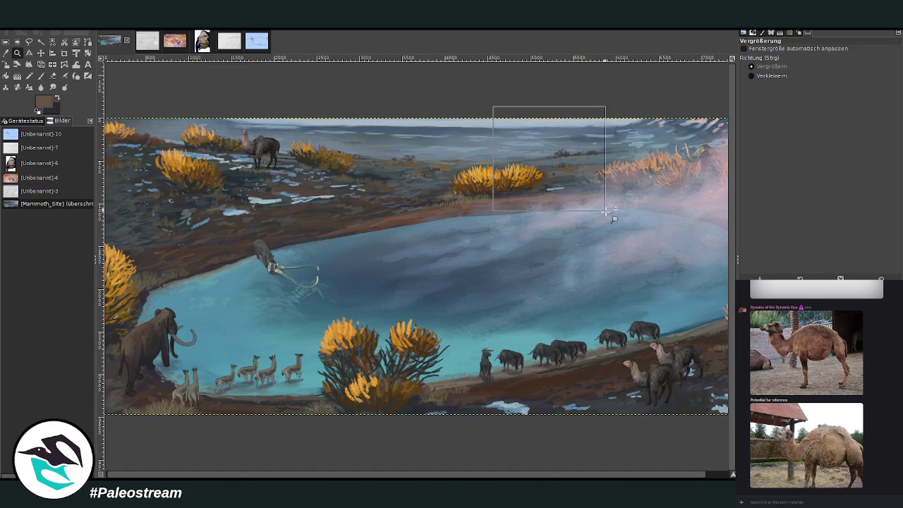
pyautogui.moveTo(484, 107); pyautogui.dragTo(610, 214)
pyautogui.press('o')
pyautogui.click(494, 251)
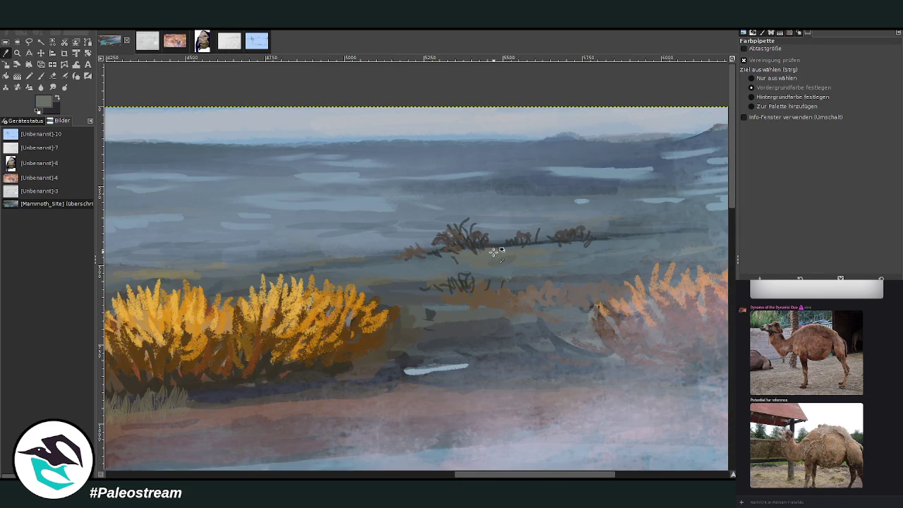
pyautogui.click(705, 233)
pyautogui.press('p')
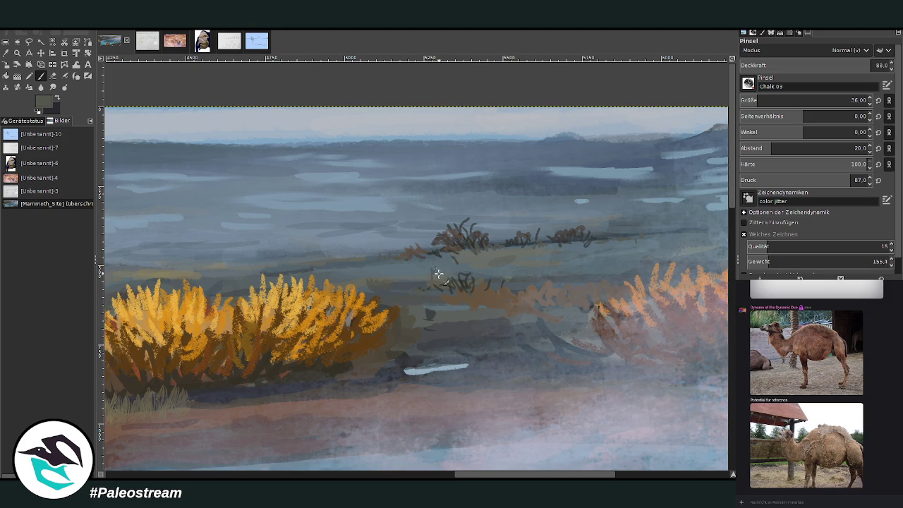
pyautogui.moveTo(425, 266); pyautogui.dragTo(410, 269)
# Lighten the dark patch beside the golden bushes with a few chalk strokes
pyautogui.hscroll(-5, 346, 157)
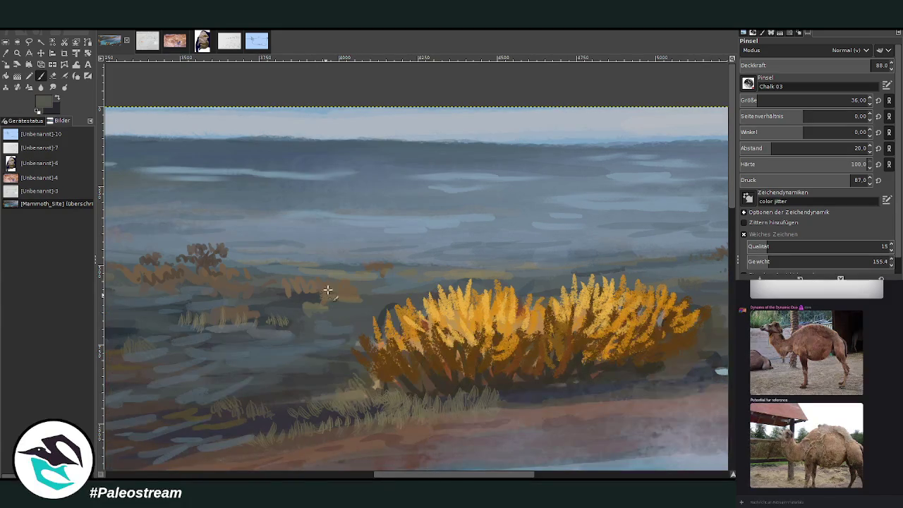
pyautogui.moveTo(308, 284); pyautogui.dragTo(282, 296)
pyautogui.moveTo(357, 283); pyautogui.dragTo(336, 302)
pyautogui.scroll(-1, 336, 302)
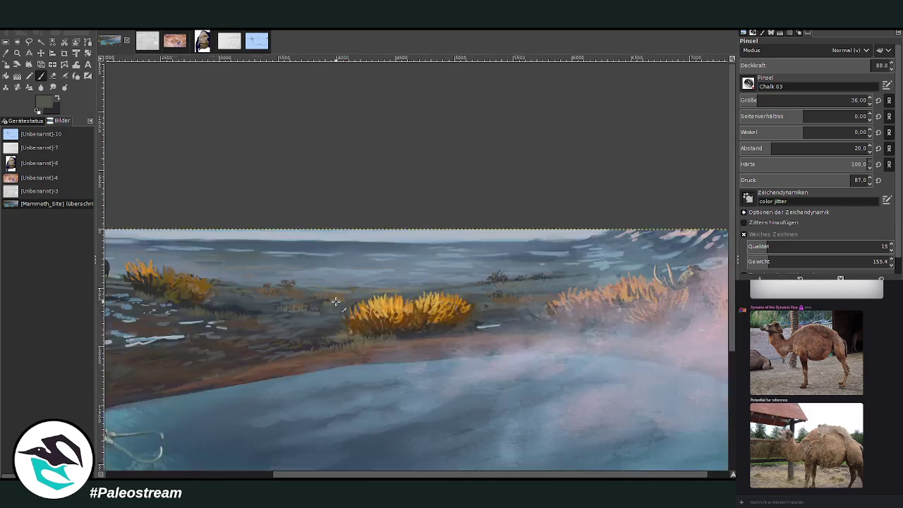
pyautogui.scroll(-1, 335, 302)
pyautogui.press('z')
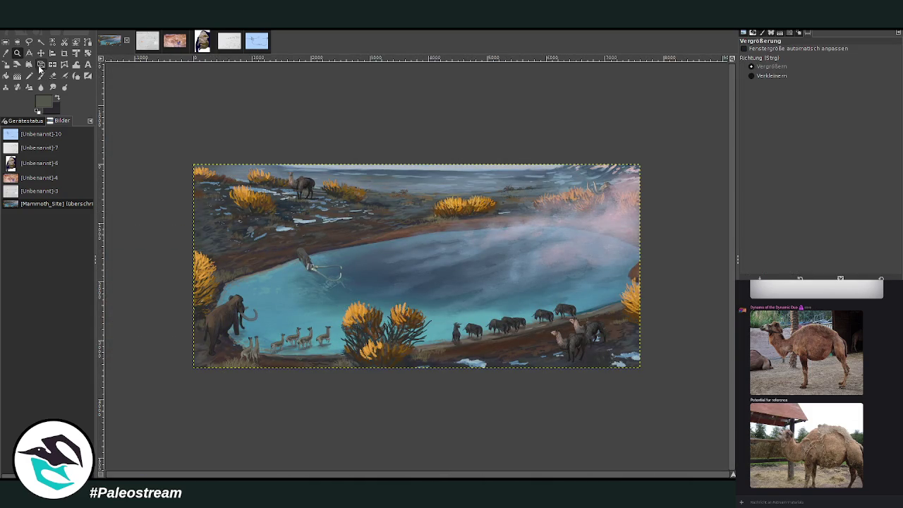
pyautogui.moveTo(186, 155); pyautogui.dragTo(629, 372)
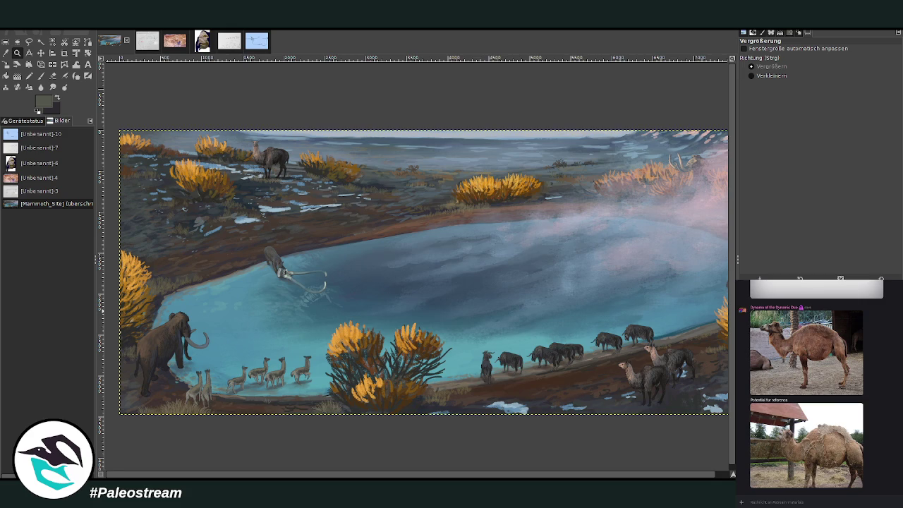
# Zoom in close on the drinking animal and tusks, and sample a light sky blue
pyautogui.moveTo(207, 192); pyautogui.dragTo(343, 345)
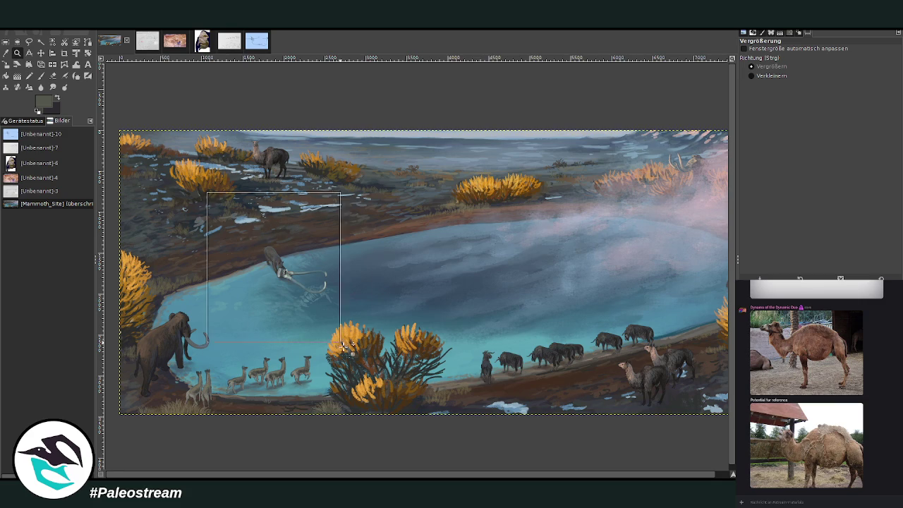
pyautogui.moveTo(291, 115); pyautogui.dragTo(554, 373)
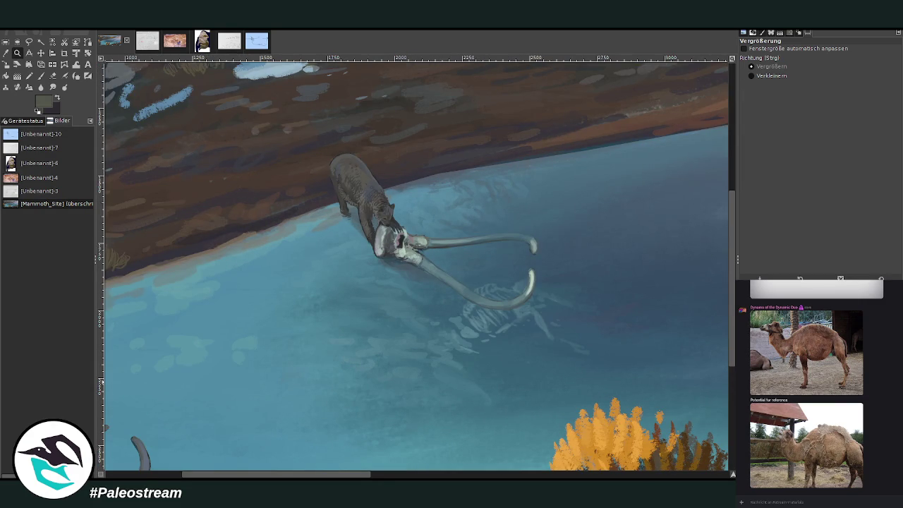
pyautogui.click(6, 54)
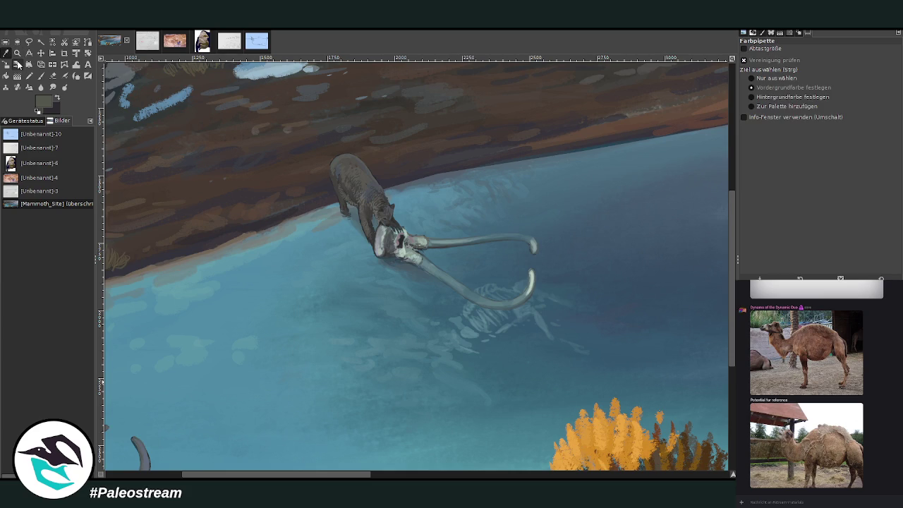
pyautogui.click(309, 258)
pyautogui.scroll(5, 725, 114)
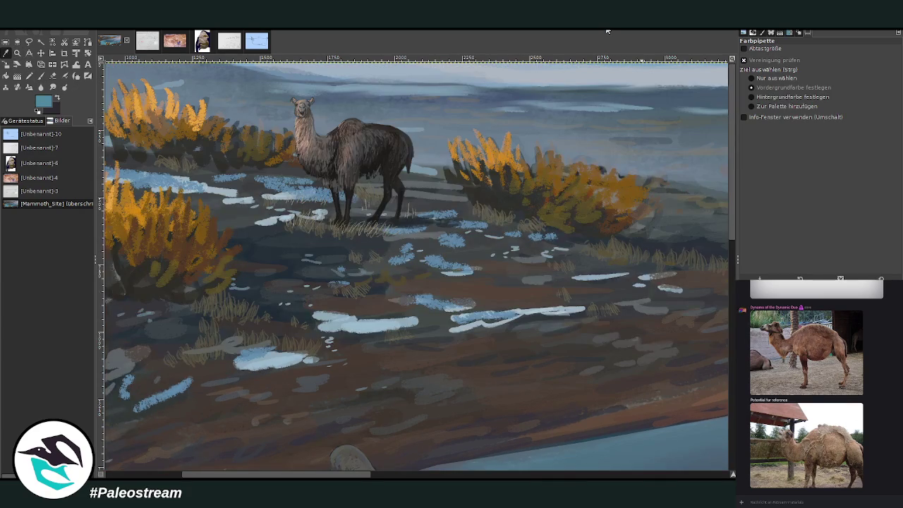
pyautogui.click(428, 75)
# Set the paintbrush to opacity 74.8 and size 30
pyautogui.click(42, 78)
pyautogui.scroll(-6, 729, 309)
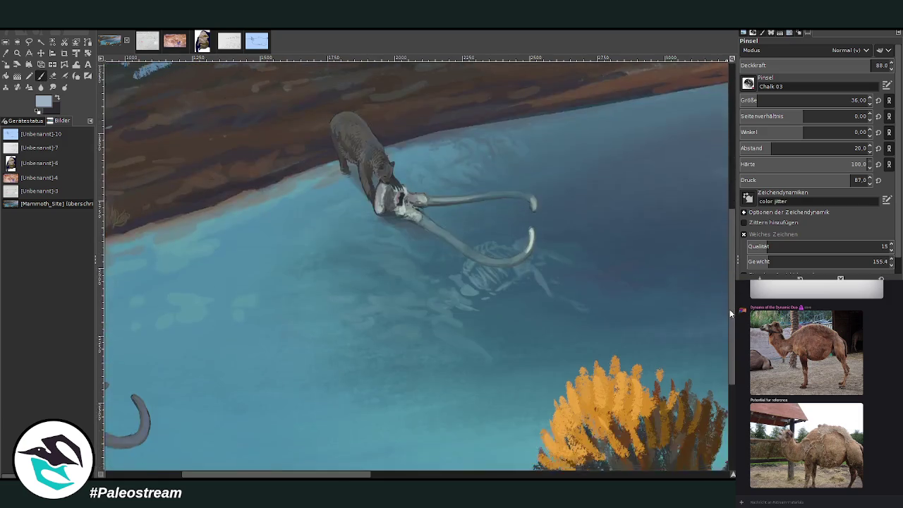
pyautogui.scroll(1, 729, 309)
pyautogui.moveTo(854, 67); pyautogui.dragTo(837, 67)
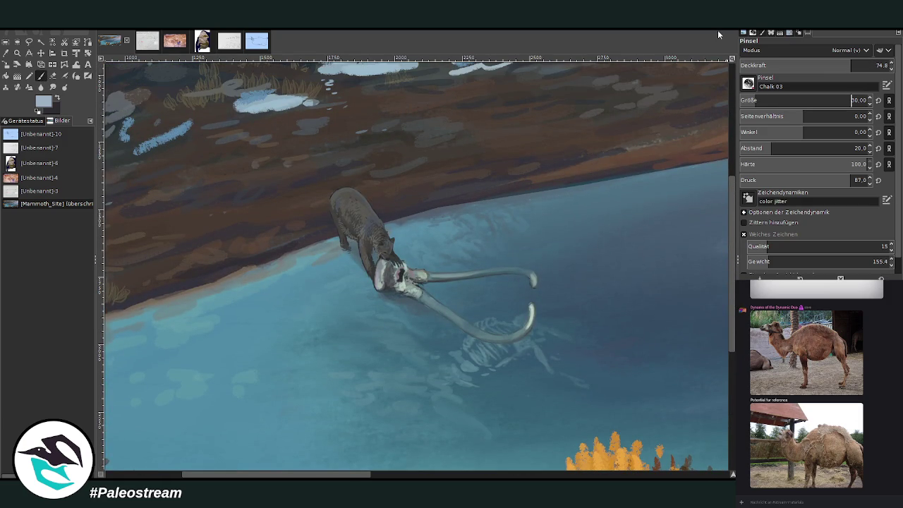
pyautogui.moveTo(846, 103); pyautogui.dragTo(840, 103)
# Make the drinking animal's layer active and fine-tune the brush opacity
pyautogui.press('m')
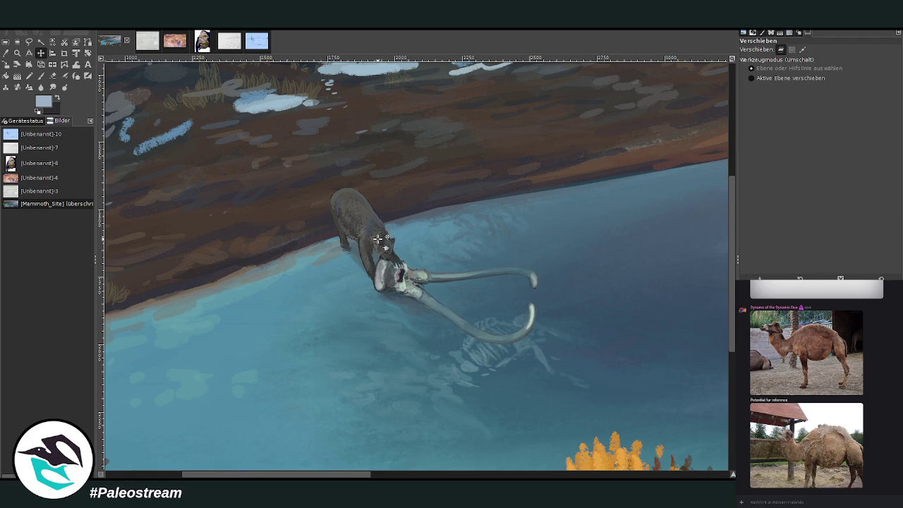
pyautogui.click(378, 240)
pyautogui.click(41, 76)
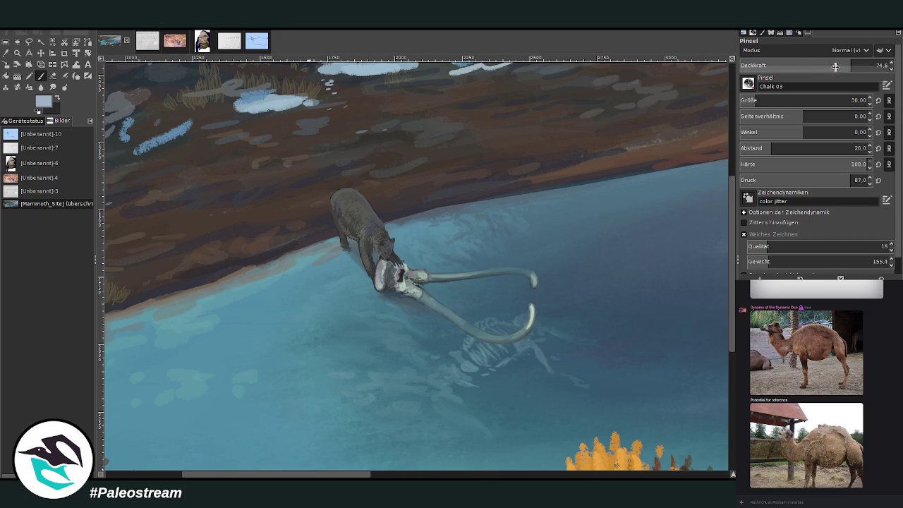
pyautogui.press('less')
pyautogui.hotkey('ctrl', '>')
# Paint light highlights along both tusks and ripples around the animal's legs
pyautogui.moveTo(451, 271)
pyautogui.mouseDown()
pyautogui.moveTo(447, 316)
pyautogui.moveTo(465, 277)
pyautogui.mouseUp()
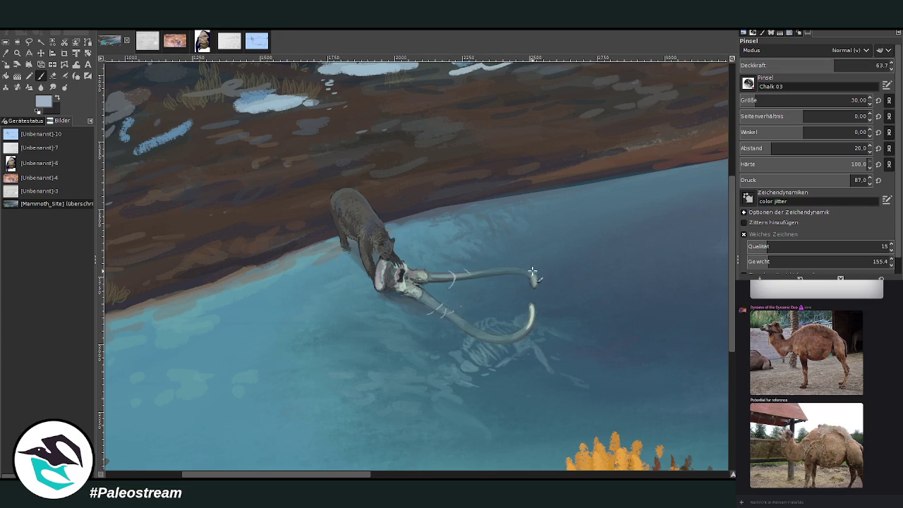
pyautogui.moveTo(533, 268); pyautogui.dragTo(540, 282)
pyautogui.moveTo(351, 271); pyautogui.dragTo(357, 296)
pyautogui.moveTo(344, 257); pyautogui.dragTo(319, 248)
pyautogui.moveTo(392, 220)
pyautogui.mouseDown()
pyautogui.moveTo(501, 200)
pyautogui.moveTo(444, 231)
pyautogui.mouseUp()
# At 37.5 opacity, add more ripples by the front legs and wave strokes across the tusks
pyautogui.click(795, 65)
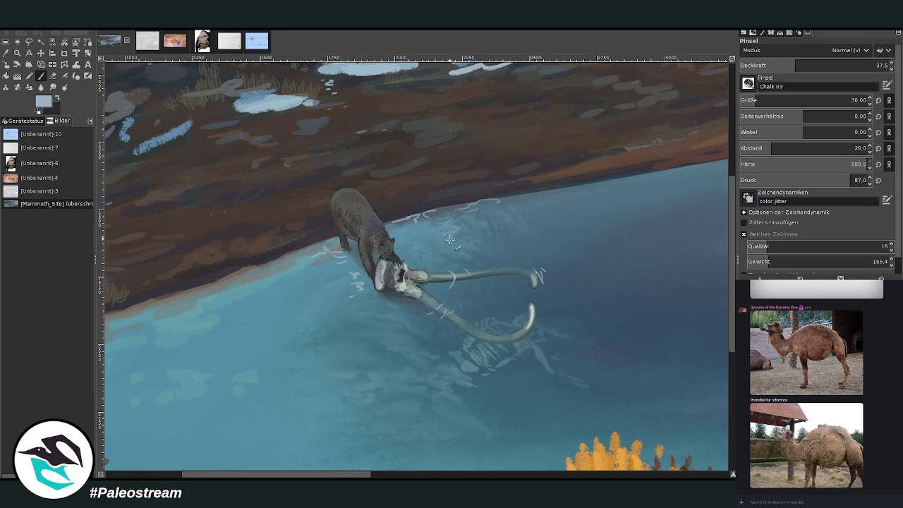
pyautogui.moveTo(325, 249)
pyautogui.mouseDown()
pyautogui.moveTo(318, 266)
pyautogui.moveTo(284, 263)
pyautogui.moveTo(326, 281)
pyautogui.mouseUp()
pyautogui.moveTo(437, 301)
pyautogui.mouseDown()
pyautogui.moveTo(437, 320)
pyautogui.moveTo(486, 261)
pyautogui.mouseUp()
pyautogui.moveTo(374, 310)
pyautogui.mouseDown()
pyautogui.moveTo(398, 315)
pyautogui.moveTo(409, 341)
pyautogui.moveTo(382, 349)
pyautogui.mouseUp()
# Sample a dark blue from the water and raise brush opacity to about 45
pyautogui.press('o')
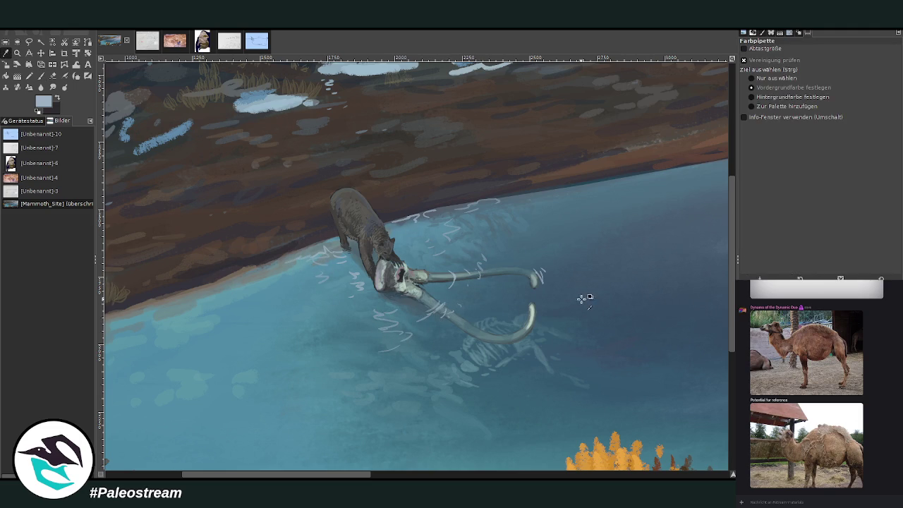
pyautogui.click(583, 299)
pyautogui.press('p')
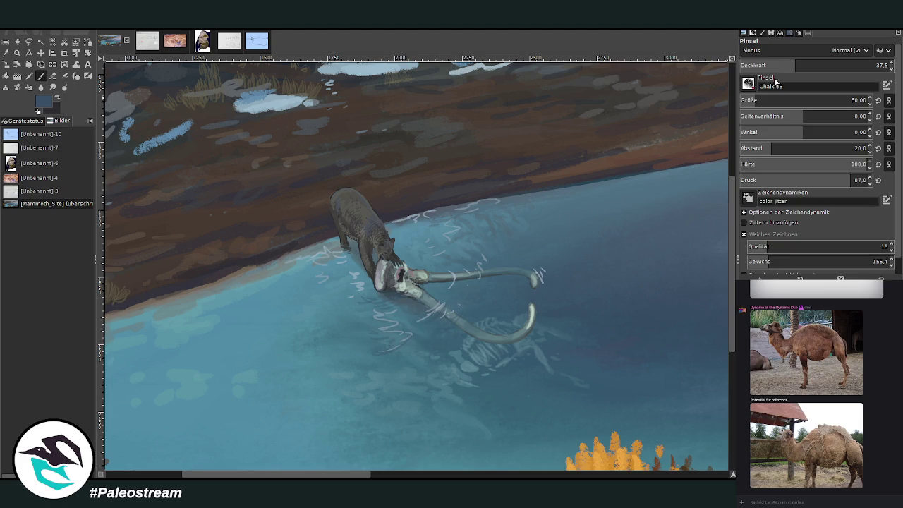
pyautogui.moveTo(776, 67); pyautogui.dragTo(773, 44)
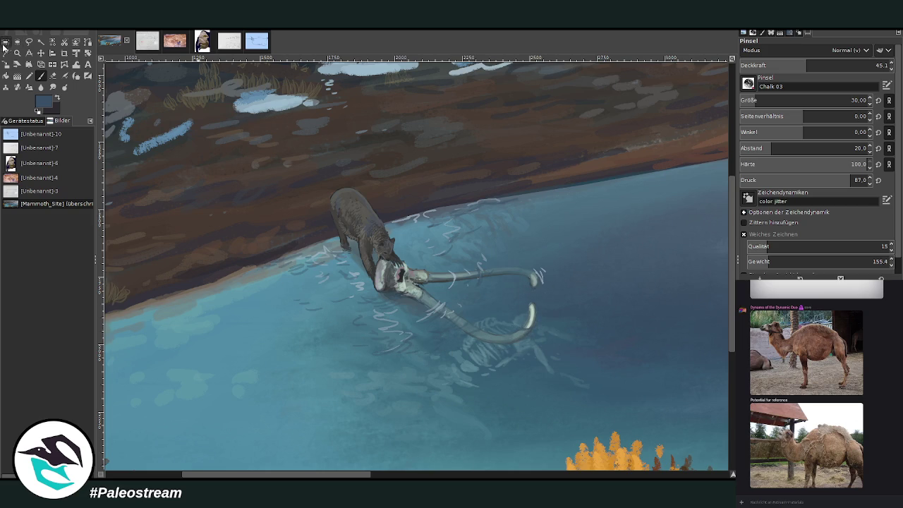
# Sample lake teal, set brush size 59 and opacity 50.5, then smudge the ripples softer
pyautogui.click(6, 53)
pyautogui.click(477, 398)
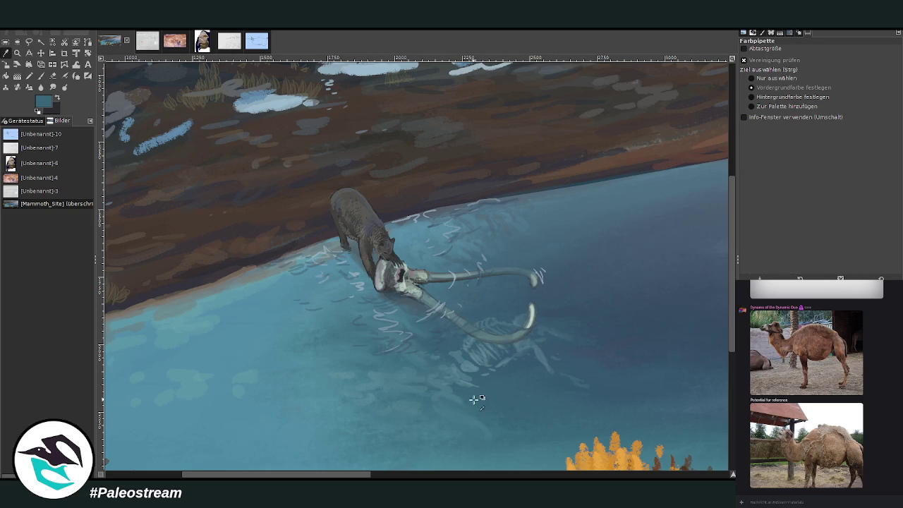
pyautogui.click(49, 75)
pyautogui.moveTo(811, 100); pyautogui.dragTo(832, 100)
pyautogui.moveTo(832, 65); pyautogui.dragTo(842, 65)
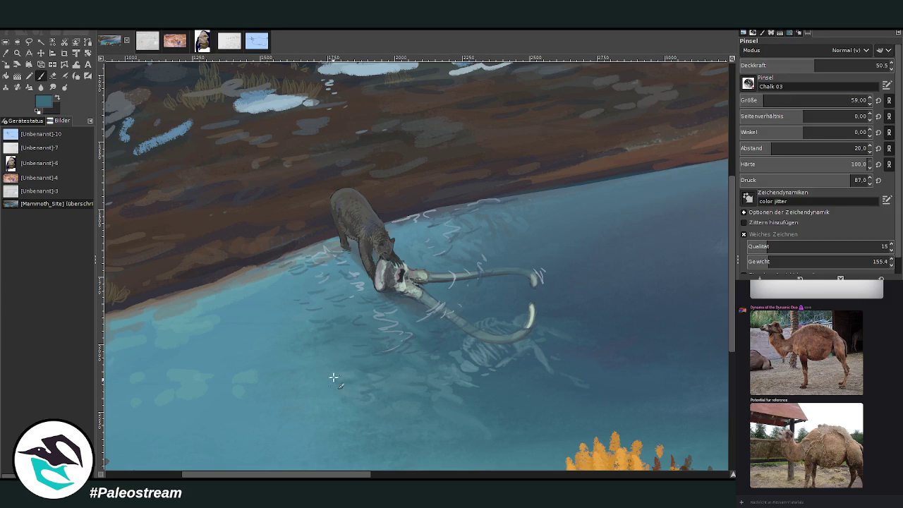
pyautogui.click(53, 86)
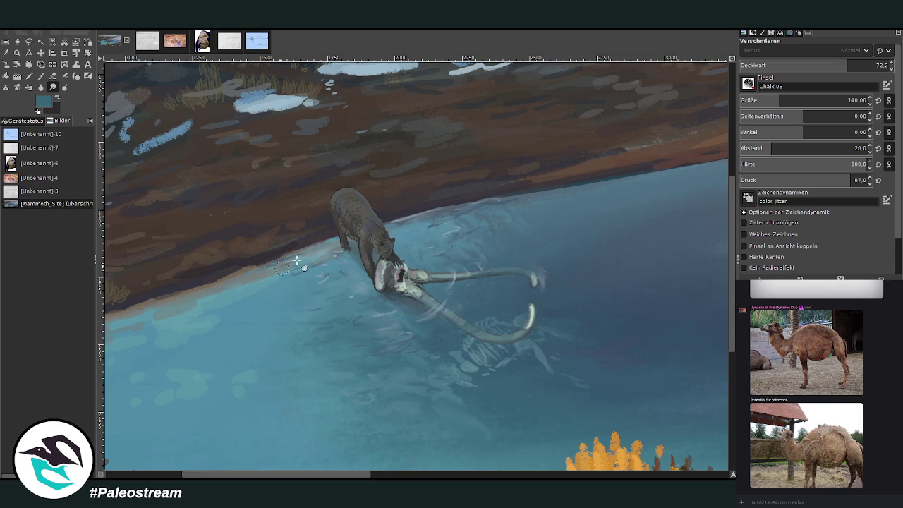
pyautogui.scroll(-5, 208, 262)
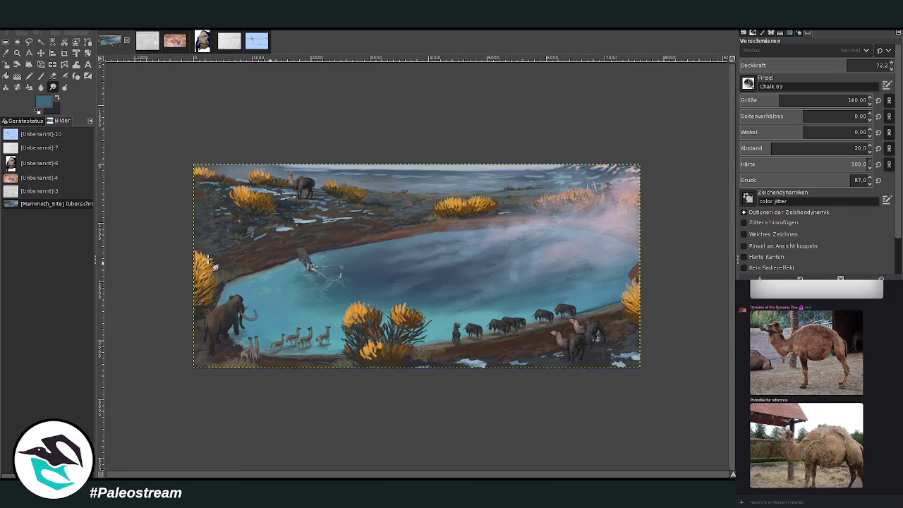
# Zoom in on part of the painting, then zoom back out so the whole painting fills the window
pyautogui.press('z')
pyautogui.moveTo(251, 128); pyautogui.dragTo(513, 371)
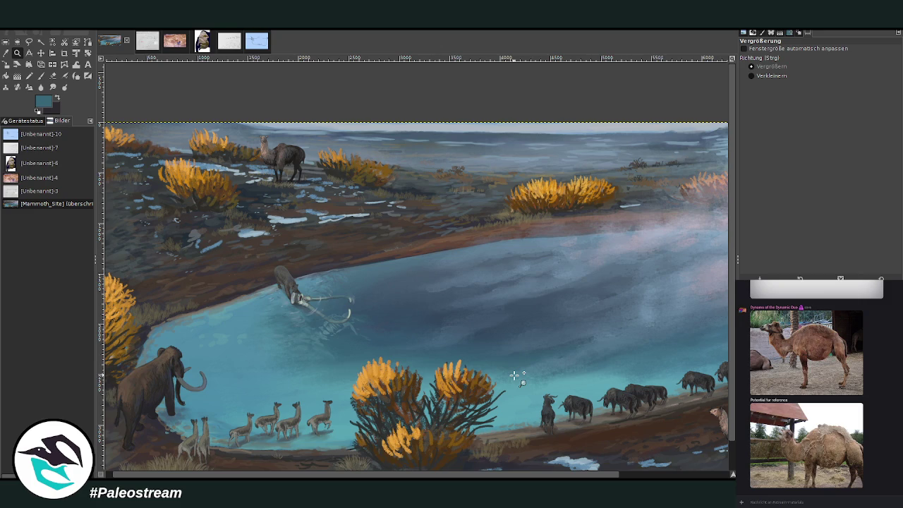
pyautogui.press('-')
pyautogui.press('-')
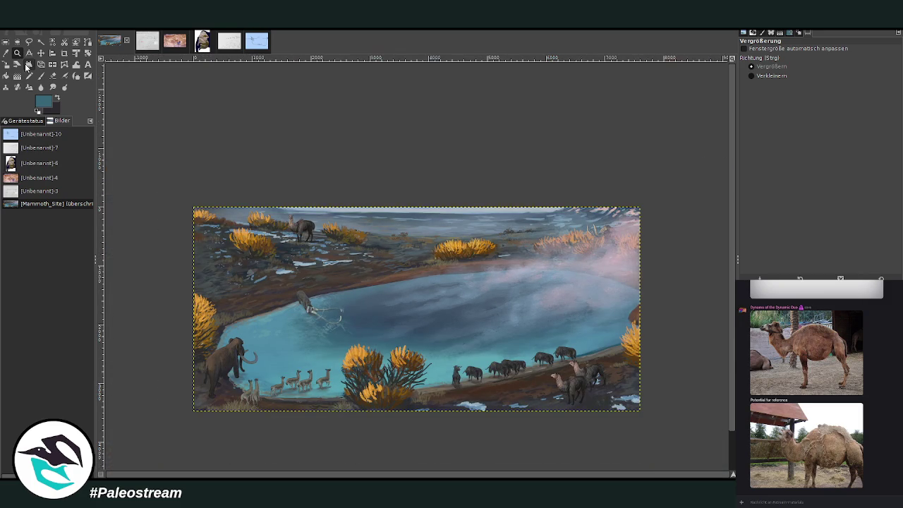
pyautogui.moveTo(194, 207); pyautogui.dragTo(648, 415)
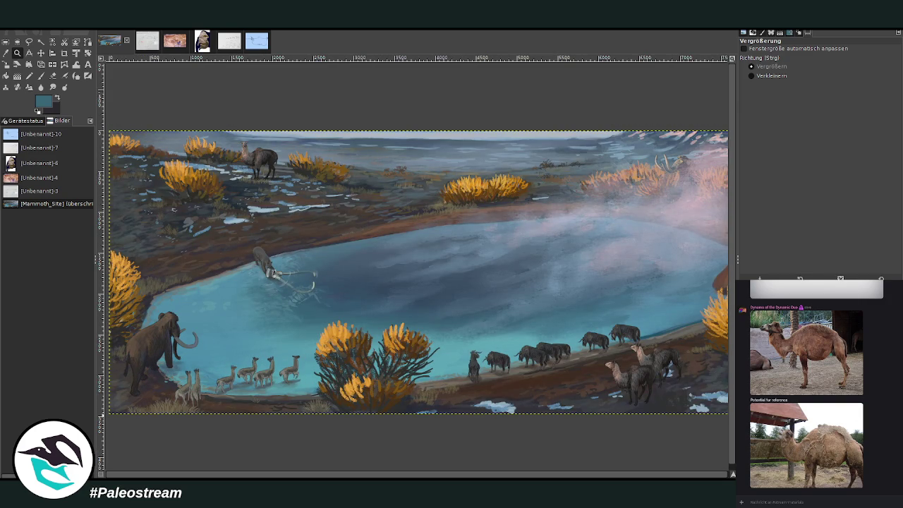
pyautogui.click(5, 53)
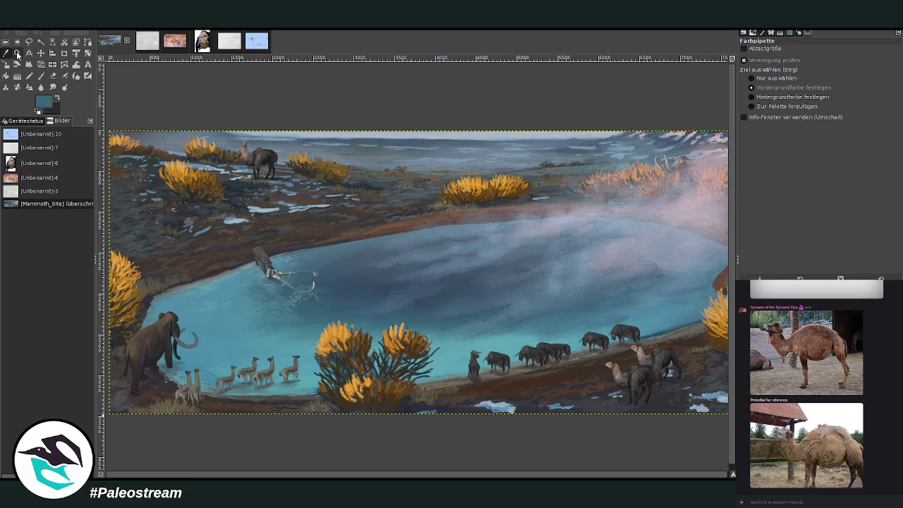
# Sample a pale blue-grey from the sky and set the brush to size 346 at about 9.8 opacity
pyautogui.click(453, 136)
pyautogui.press('p')
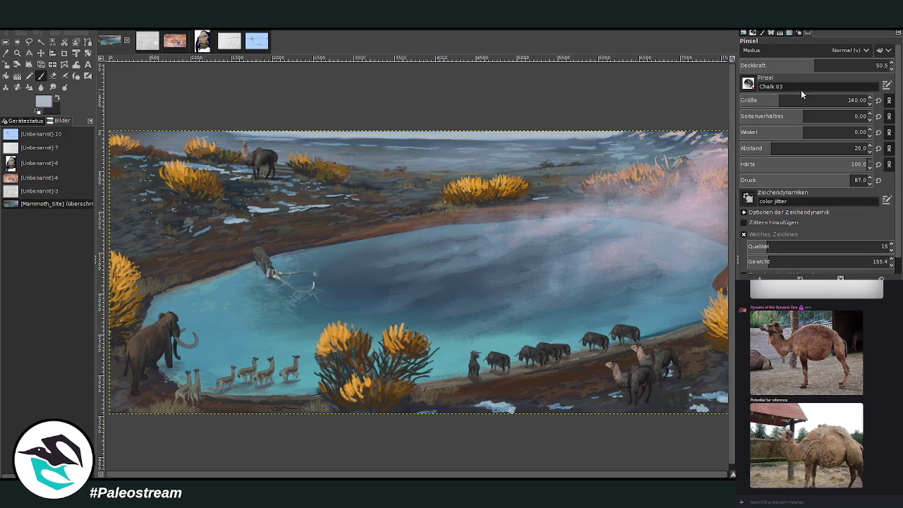
pyautogui.moveTo(790, 99); pyautogui.dragTo(807, 100)
pyautogui.scroll(-5, 790, 49)
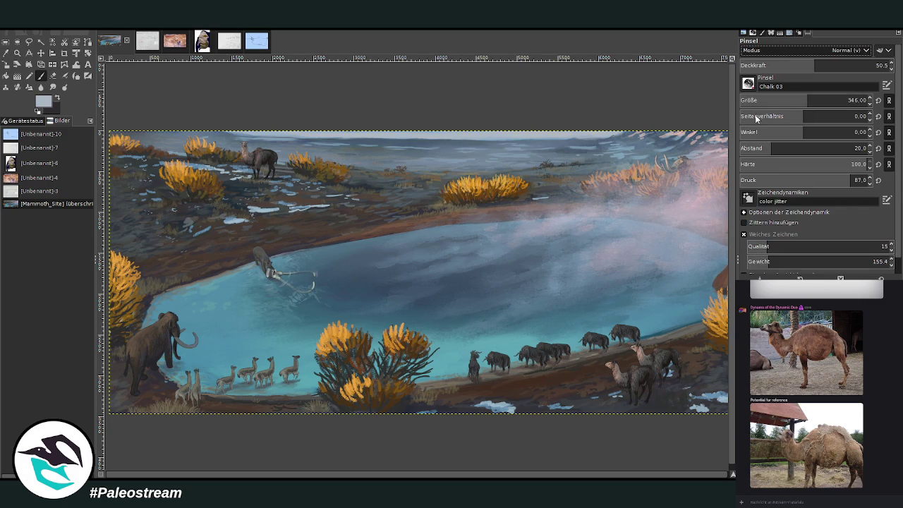
pyautogui.moveTo(743, 64); pyautogui.dragTo(755, 63)
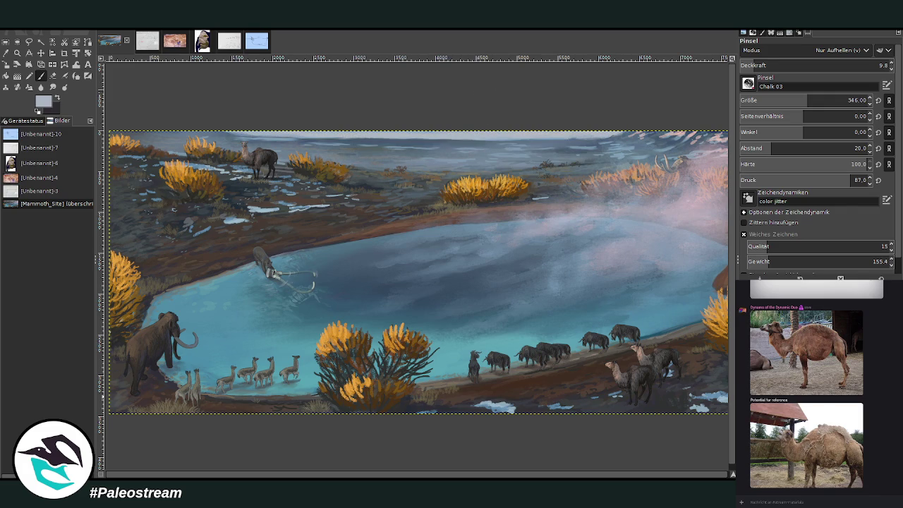
# Glaze a light haze across the top band, easing the opacity down to 6.3
pyautogui.moveTo(494, 134); pyautogui.dragTo(211, 134)
pyautogui.click(749, 65)
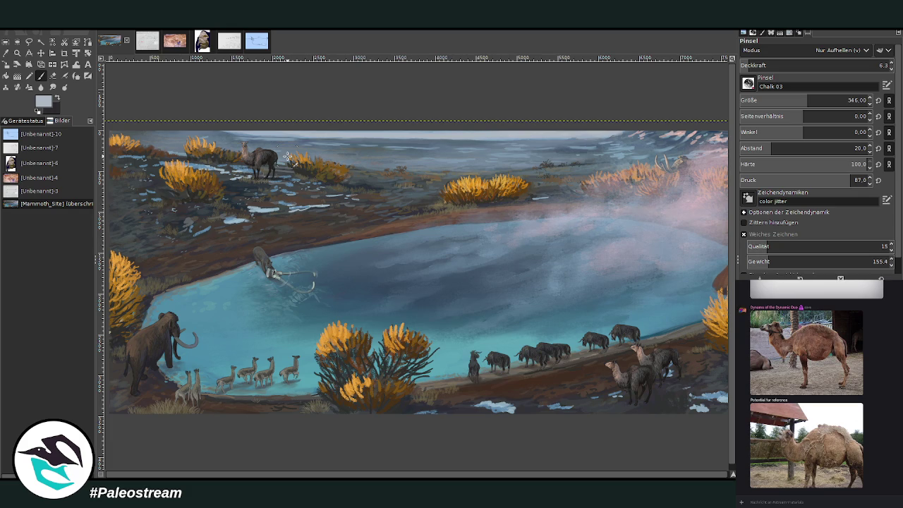
pyautogui.scroll(-1, 287, 156)
pyautogui.scroll(-1, 287, 156)
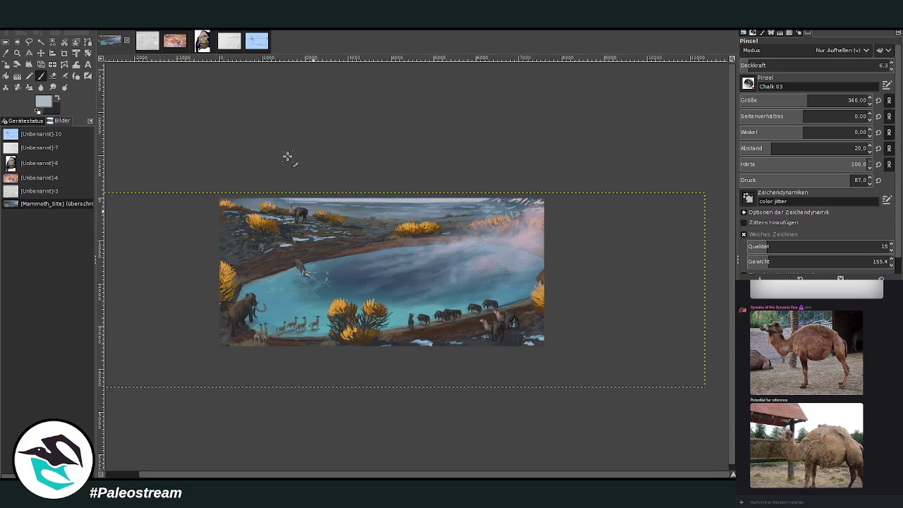
# Zoom in on the lower-right bison and llamas and sample a dark colour from a llama
pyautogui.press('z')
pyautogui.moveTo(228, 185); pyautogui.dragTo(515, 345)
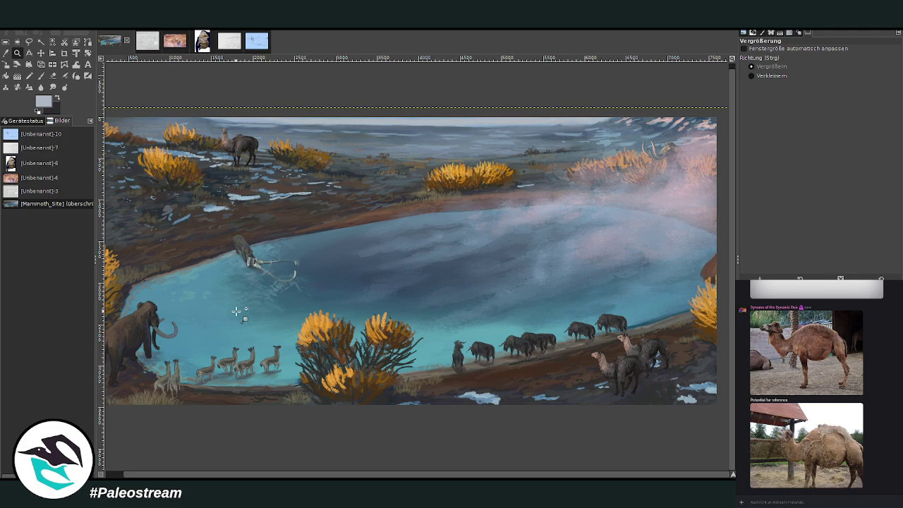
pyautogui.moveTo(513, 278); pyautogui.dragTo(681, 419)
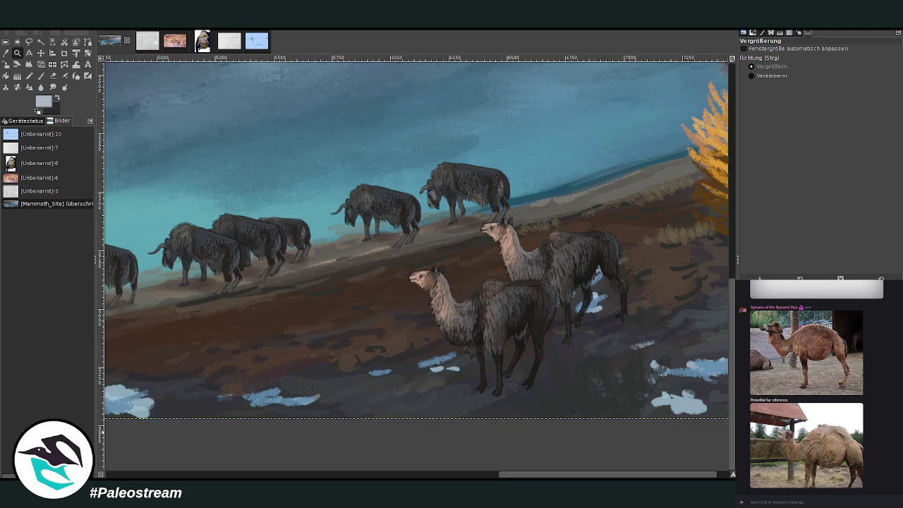
pyautogui.press('o')
pyautogui.click(468, 373)
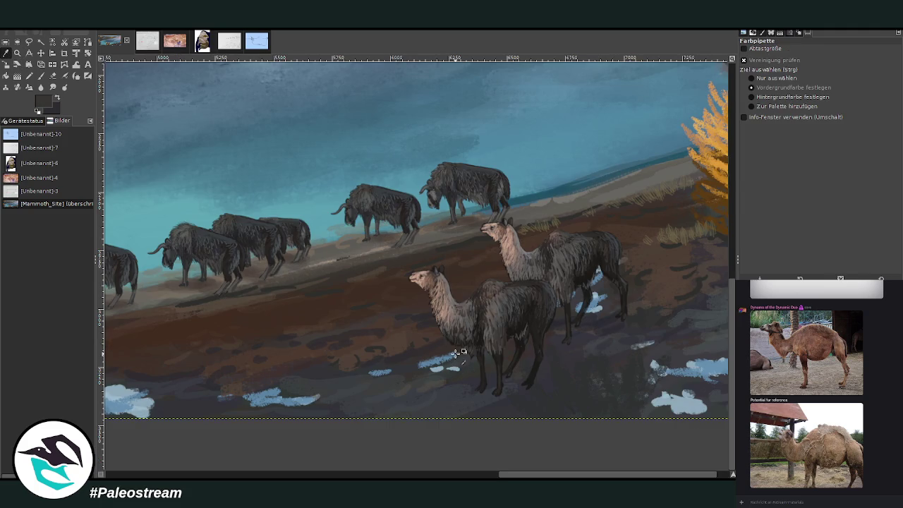
pyautogui.click(40, 75)
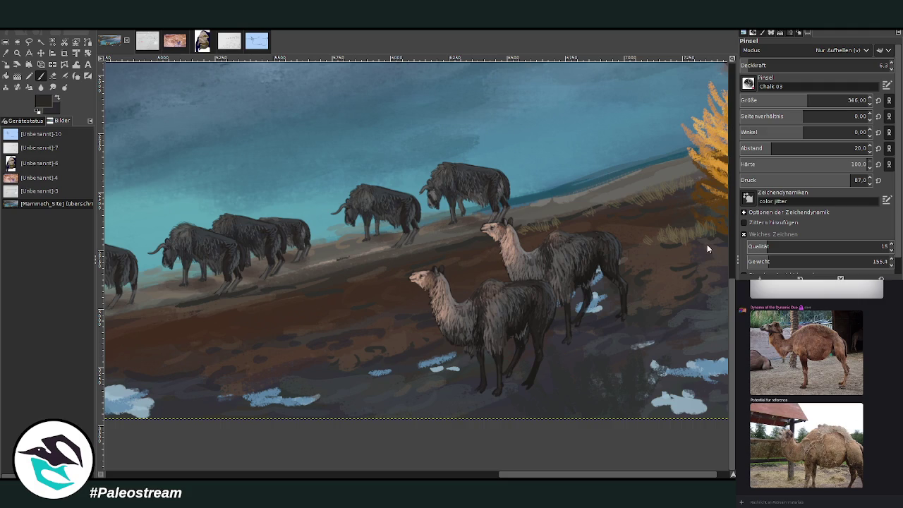
# Set the paintbrush to size 108 and opacity 31.2 in Normal mode
pyautogui.scroll(5, 781, 53)
pyautogui.moveTo(781, 65); pyautogui.dragTo(801, 64)
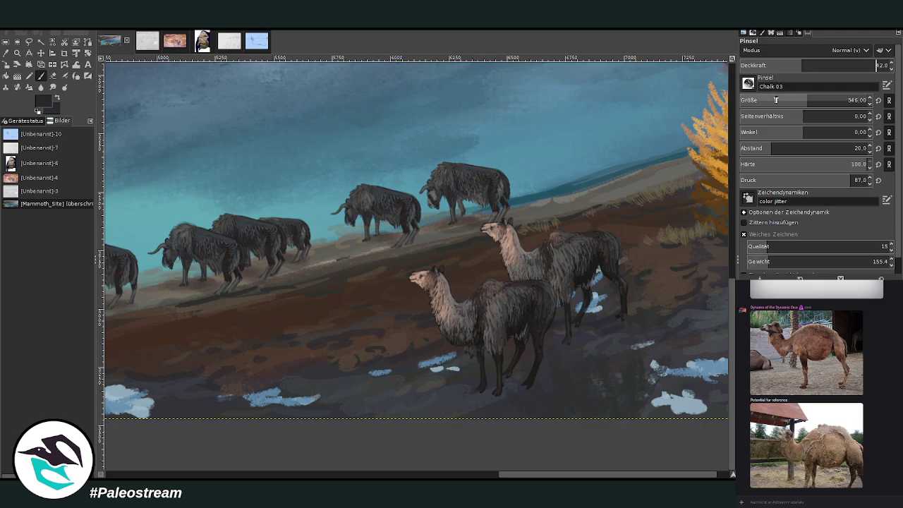
pyautogui.click(774, 99)
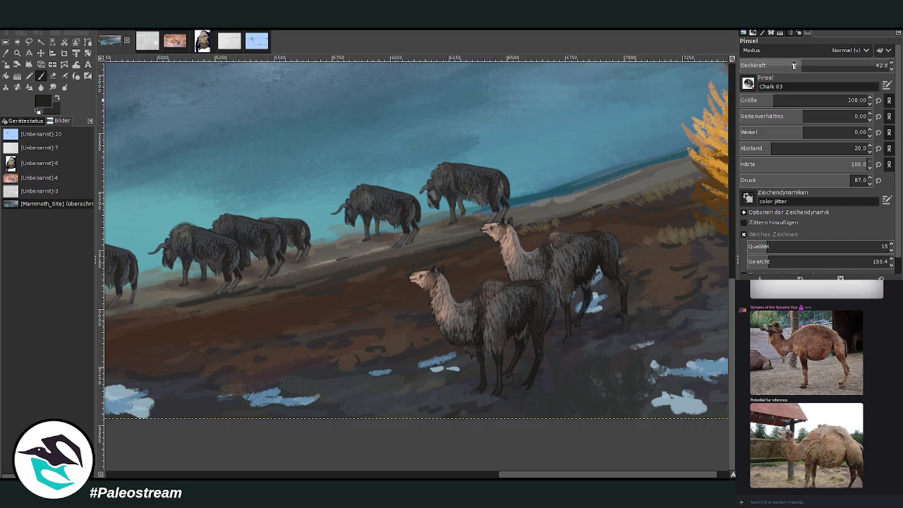
pyautogui.moveTo(785, 70); pyautogui.dragTo(769, 70)
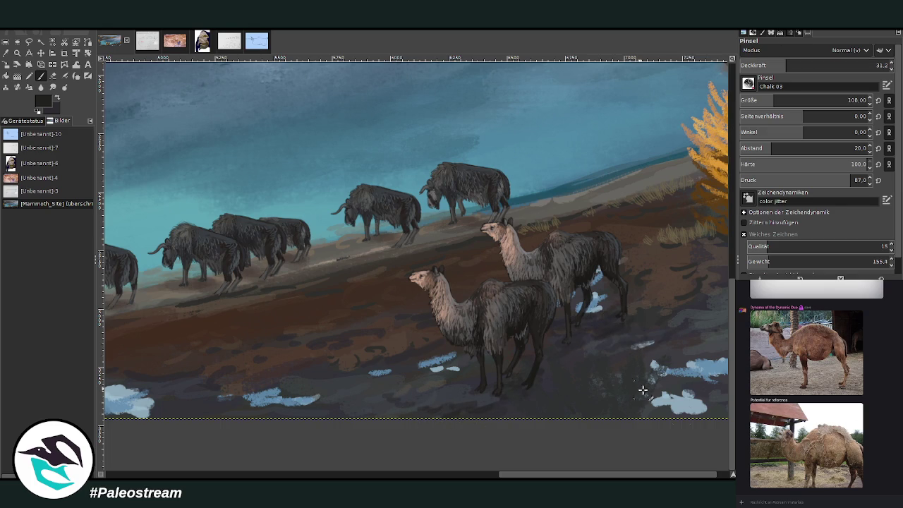
pyautogui.hscroll(1, 656, 343)
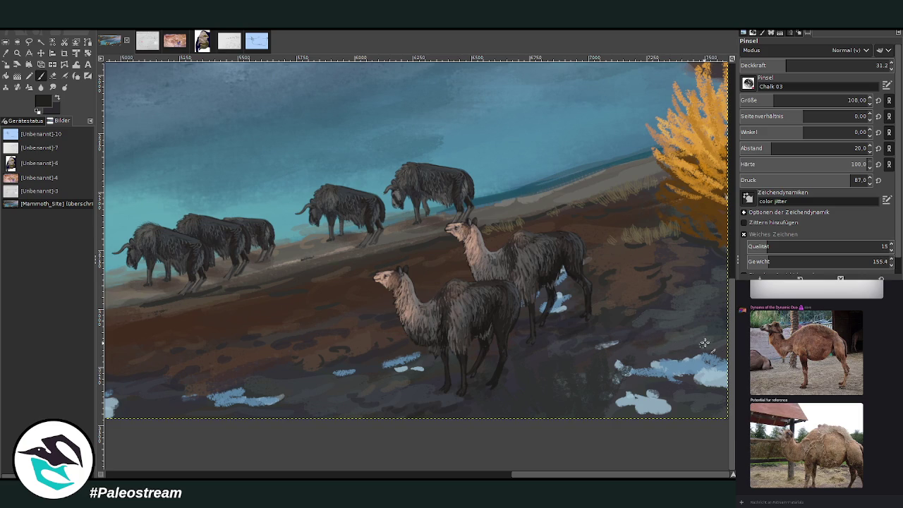
pyautogui.click(426, 473)
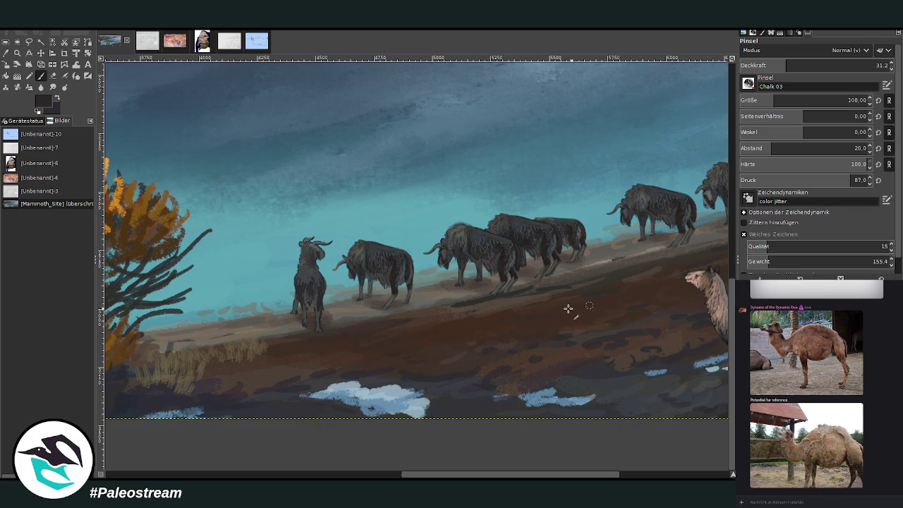
pyautogui.hscroll(-10, 325, 408)
pyautogui.hscroll(-5, 324, 407)
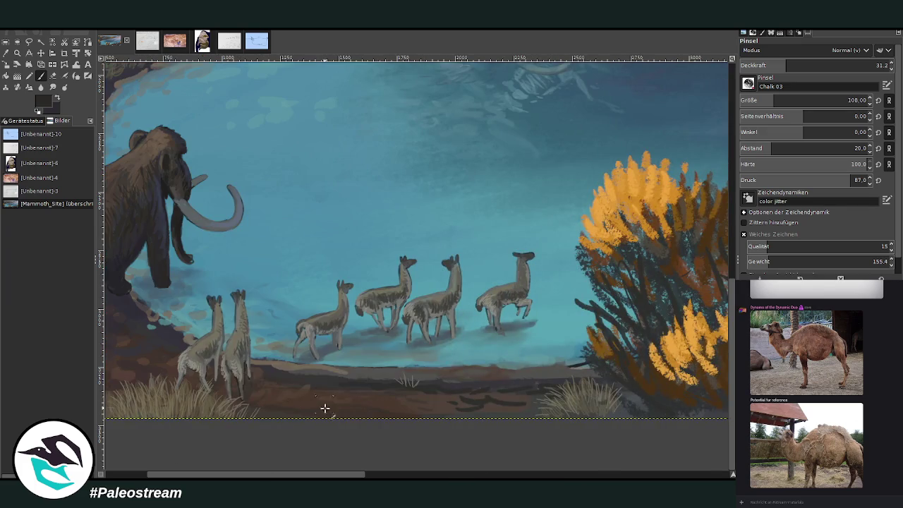
pyautogui.moveTo(251, 474); pyautogui.dragTo(209, 474)
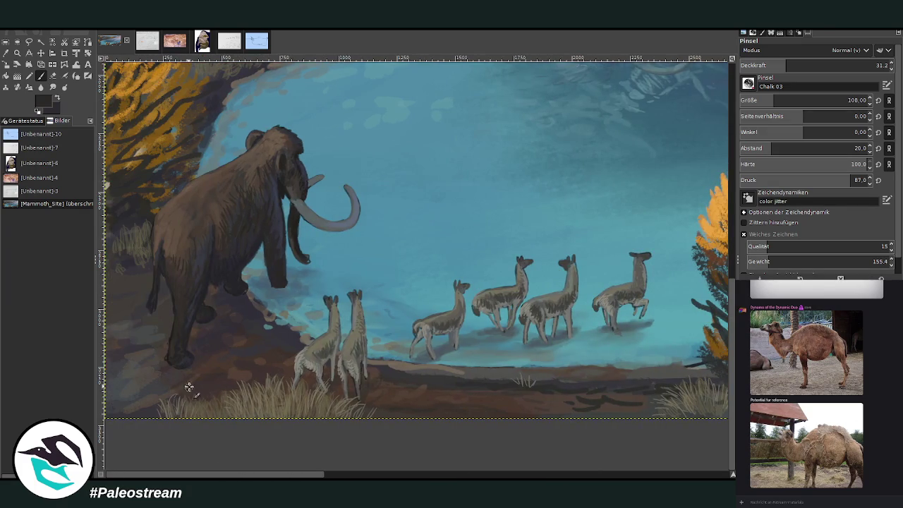
pyautogui.scroll(5, 726, 395)
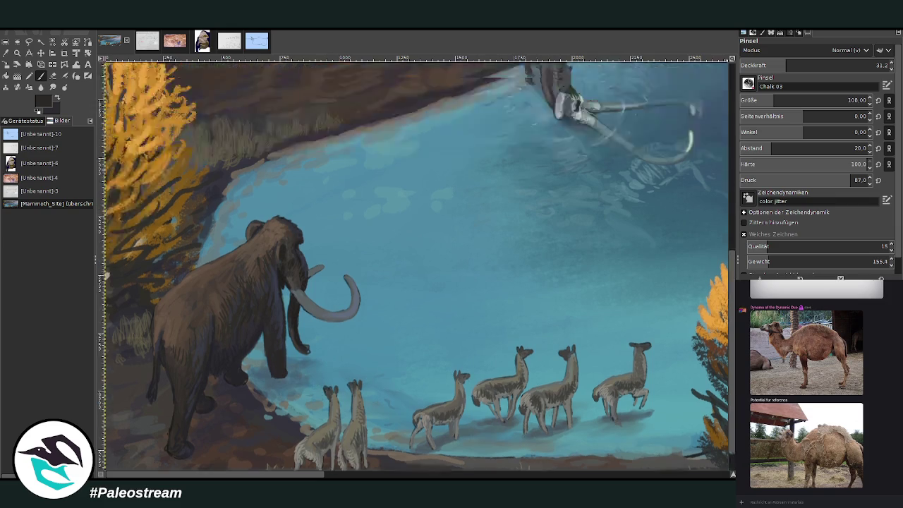
pyautogui.scroll(10, 437, 178)
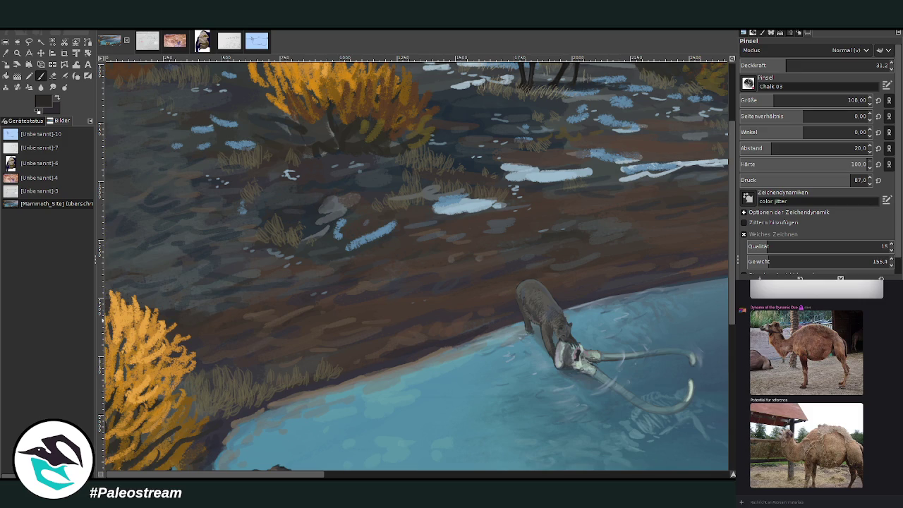
# With a pale grey at size 38 and 59.6 opacity, paint dry grass blades beside the orange bush
pyautogui.keyDown('ctrl'); pyautogui.click(718, 225); pyautogui.keyUp('ctrl')
pyautogui.click(827, 65)
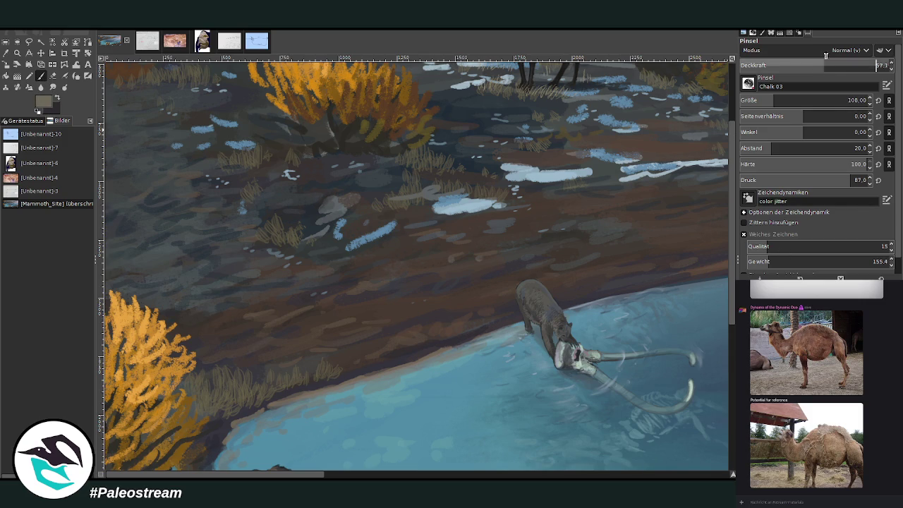
pyautogui.click(850, 100)
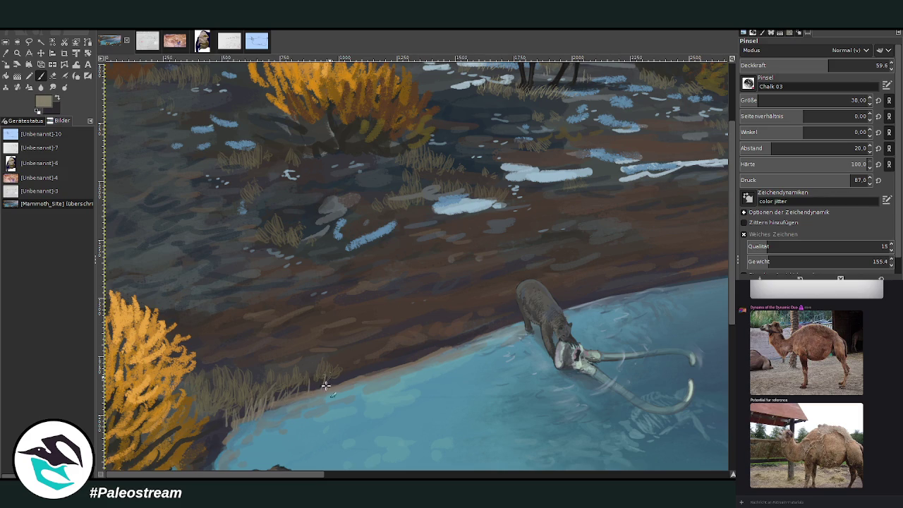
pyautogui.moveTo(351, 375); pyautogui.dragTo(366, 364)
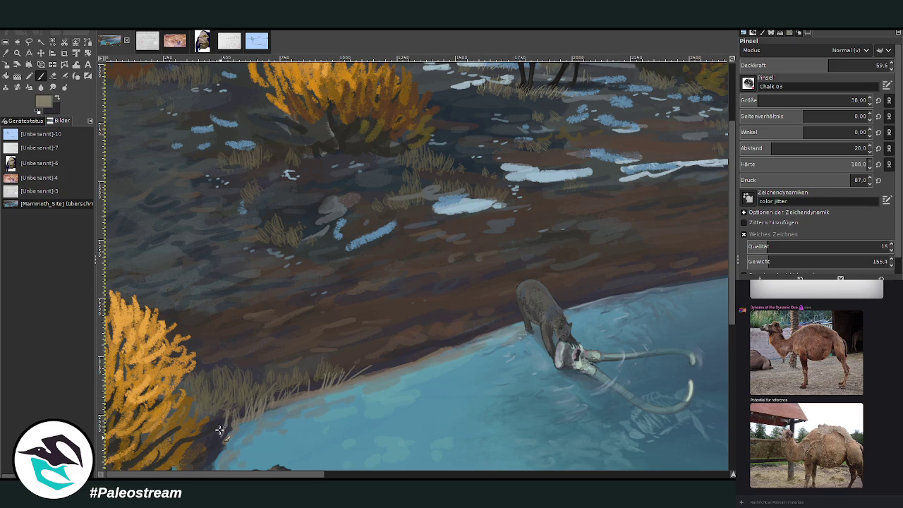
pyautogui.moveTo(218, 435)
pyautogui.mouseDown()
pyautogui.moveTo(224, 414)
pyautogui.moveTo(225, 423)
pyautogui.moveTo(242, 400)
pyautogui.mouseUp()
pyautogui.moveTo(248, 433)
pyautogui.mouseDown()
pyautogui.moveTo(283, 385)
pyautogui.moveTo(317, 371)
pyautogui.mouseUp()
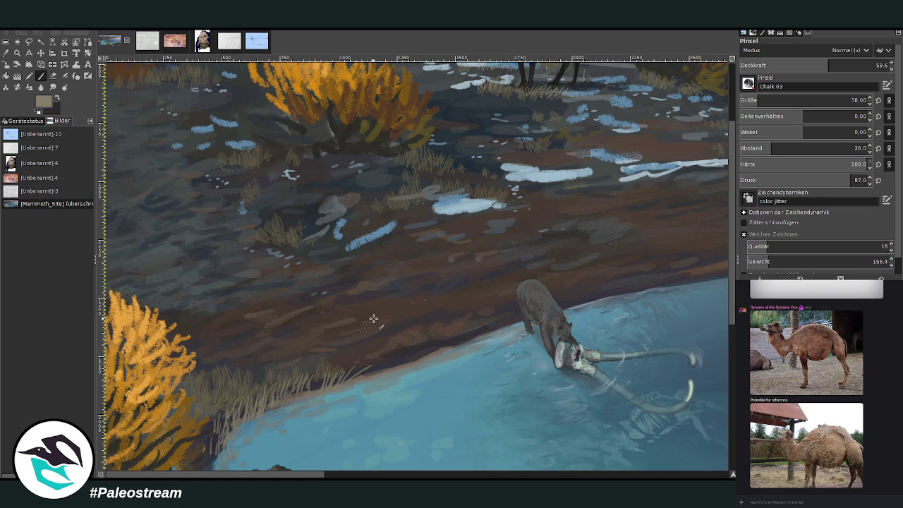
# Raise opacity to 69.7 and add more grass blades along the shoreline
pyautogui.click(846, 64)
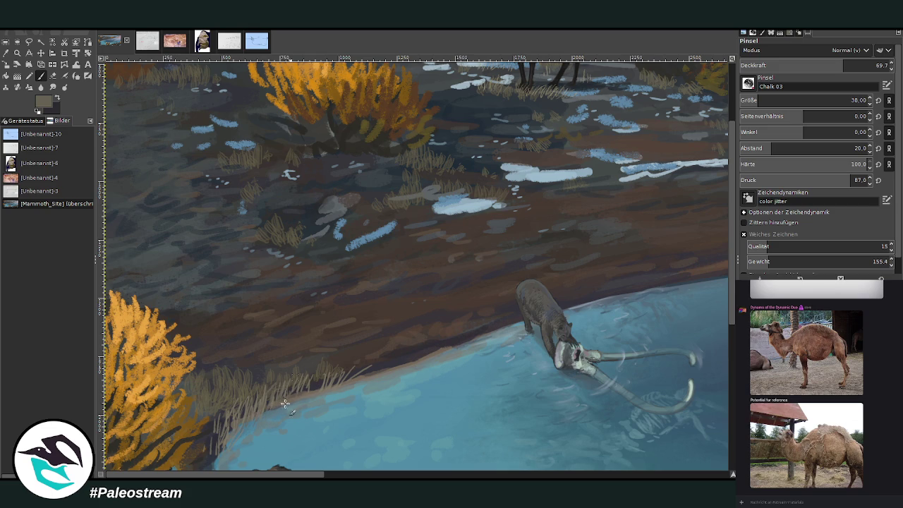
pyautogui.moveTo(285, 403); pyautogui.dragTo(328, 366)
pyautogui.moveTo(234, 410); pyautogui.dragTo(215, 430)
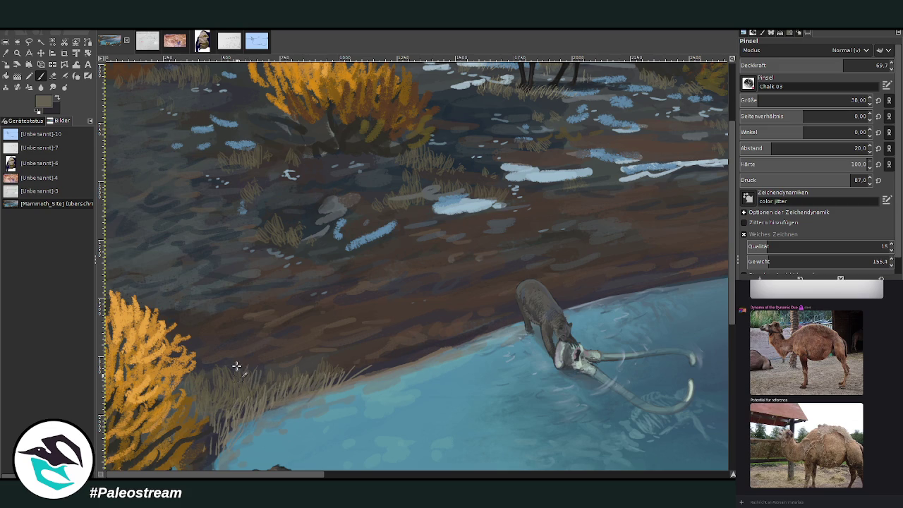
# Paint a grass tuft right of the drinking mammoth, raising opacity to 81.1 to extend it
pyautogui.hscroll(5, 414, 358)
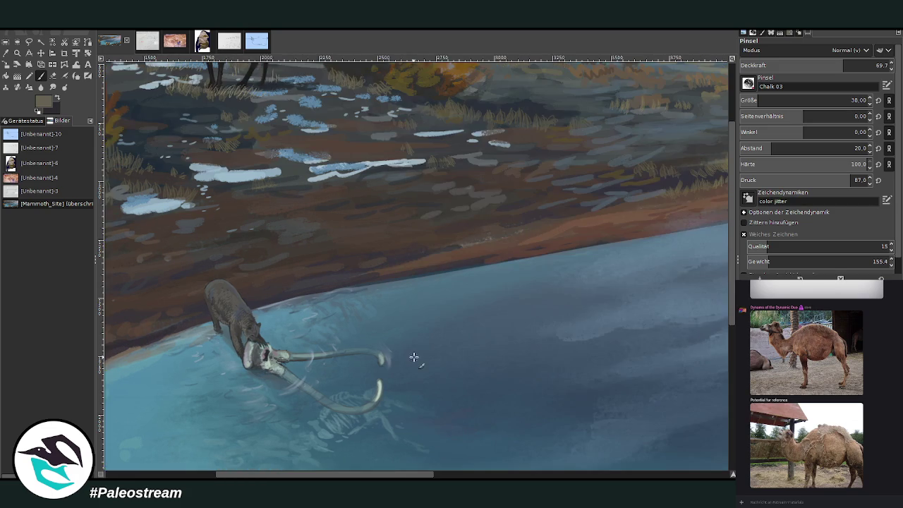
pyautogui.moveTo(369, 284)
pyautogui.mouseDown()
pyautogui.moveTo(376, 266)
pyautogui.moveTo(398, 272)
pyautogui.moveTo(425, 255)
pyautogui.mouseUp()
pyautogui.moveTo(367, 286)
pyautogui.mouseDown()
pyautogui.moveTo(361, 267)
pyautogui.moveTo(352, 268)
pyautogui.mouseUp()
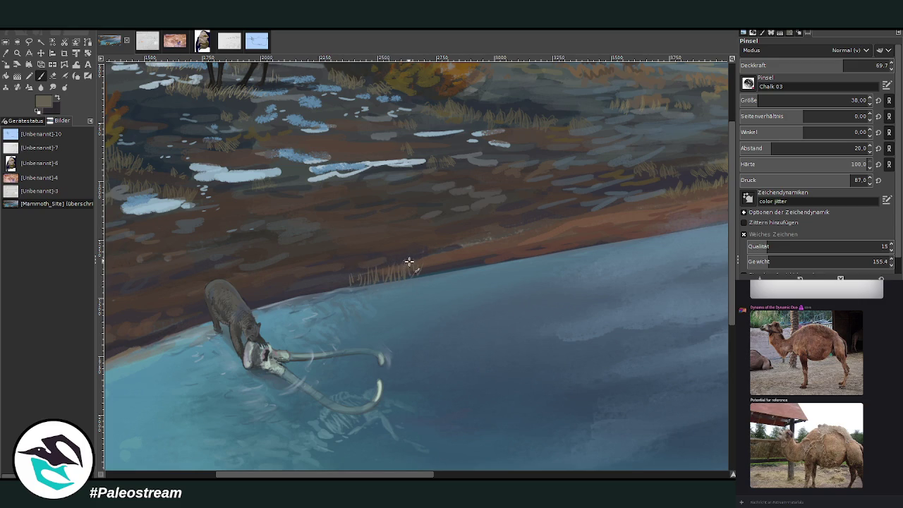
pyautogui.moveTo(421, 277); pyautogui.dragTo(428, 258)
pyautogui.moveTo(345, 287)
pyautogui.mouseDown()
pyautogui.moveTo(341, 271)
pyautogui.moveTo(334, 275)
pyautogui.mouseUp()
pyautogui.click(861, 64)
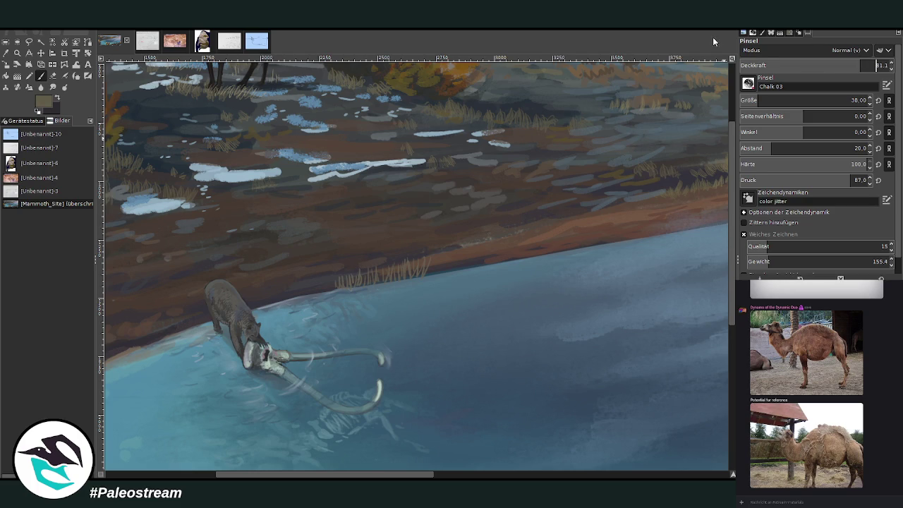
pyautogui.moveTo(344, 289)
pyautogui.mouseDown()
pyautogui.moveTo(339, 274)
pyautogui.moveTo(324, 276)
pyautogui.mouseUp()
pyautogui.moveTo(430, 276)
pyautogui.mouseDown()
pyautogui.moveTo(434, 256)
pyautogui.moveTo(454, 259)
pyautogui.moveTo(444, 255)
pyautogui.moveTo(466, 245)
pyautogui.moveTo(365, 267)
pyautogui.mouseUp()
# With a lighter beige at size 26, extend the grass further right and left along the shore
pyautogui.keyDown('ctrl'); pyautogui.click(711, 213); pyautogui.keyUp('ctrl')
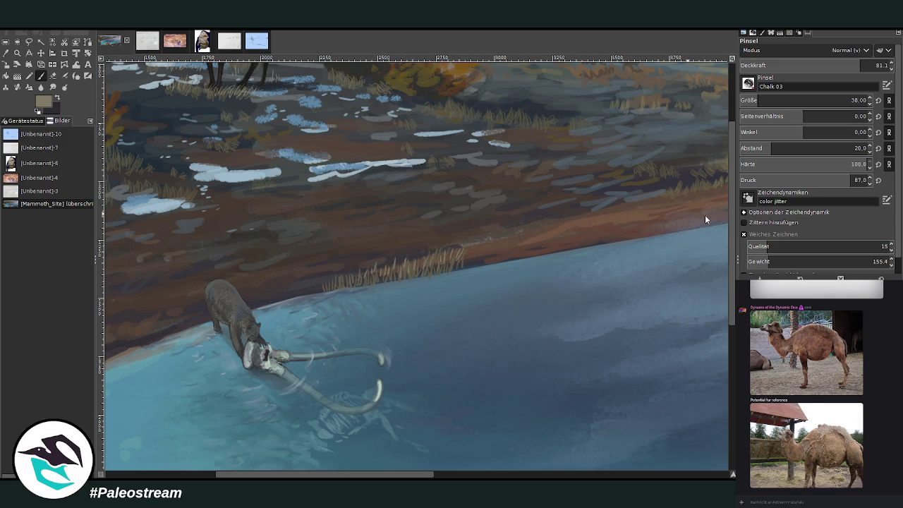
pyautogui.press('[')
pyautogui.press('[')
pyautogui.press('[')
pyautogui.moveTo(458, 268); pyautogui.dragTo(483, 253)
pyautogui.moveTo(535, 243)
pyautogui.mouseDown()
pyautogui.moveTo(554, 254)
pyautogui.moveTo(580, 233)
pyautogui.mouseUp()
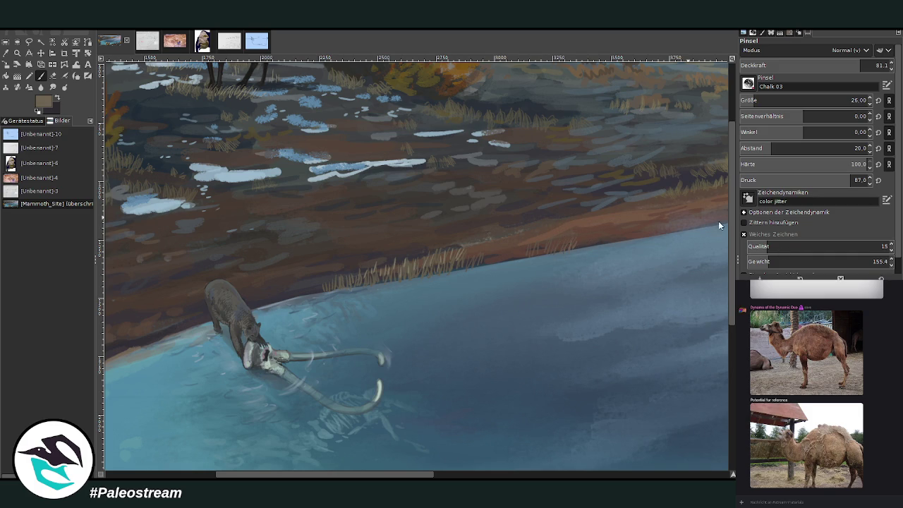
pyautogui.moveTo(540, 259)
pyautogui.mouseDown()
pyautogui.moveTo(536, 241)
pyautogui.moveTo(482, 240)
pyautogui.mouseUp()
pyautogui.moveTo(329, 284)
pyautogui.mouseDown()
pyautogui.moveTo(325, 271)
pyautogui.moveTo(316, 275)
pyautogui.mouseUp()
pyautogui.moveTo(282, 301)
pyautogui.mouseDown()
pyautogui.moveTo(280, 287)
pyautogui.moveTo(290, 285)
pyautogui.mouseUp()
# Pan right and add small dark grass strokes on the bank
pyautogui.hscroll(2, 419, 477)
pyautogui.hscroll(3, 418, 476)
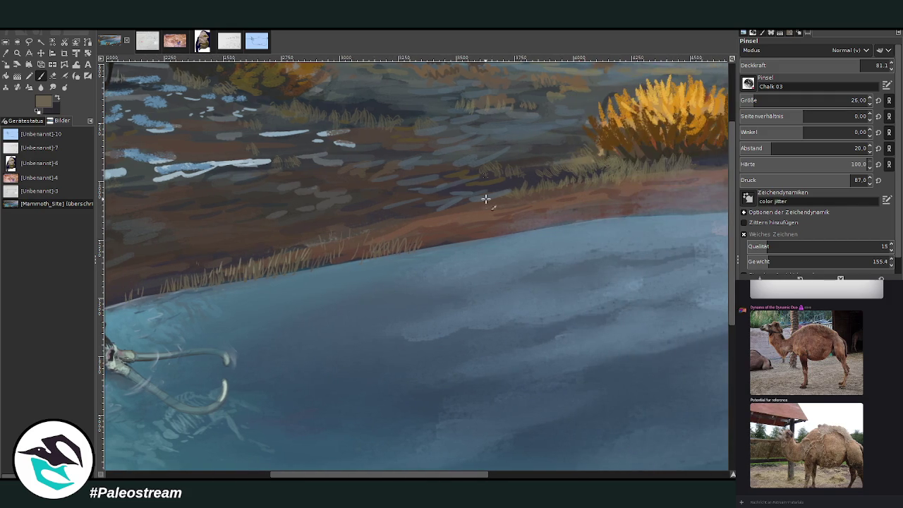
pyautogui.moveTo(480, 237); pyautogui.dragTo(474, 203)
pyautogui.moveTo(318, 476); pyautogui.dragTo(154, 476)
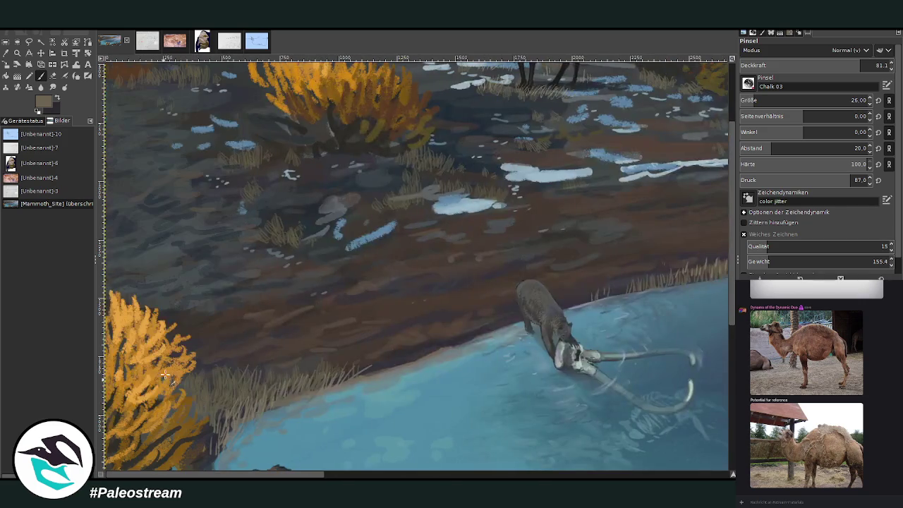